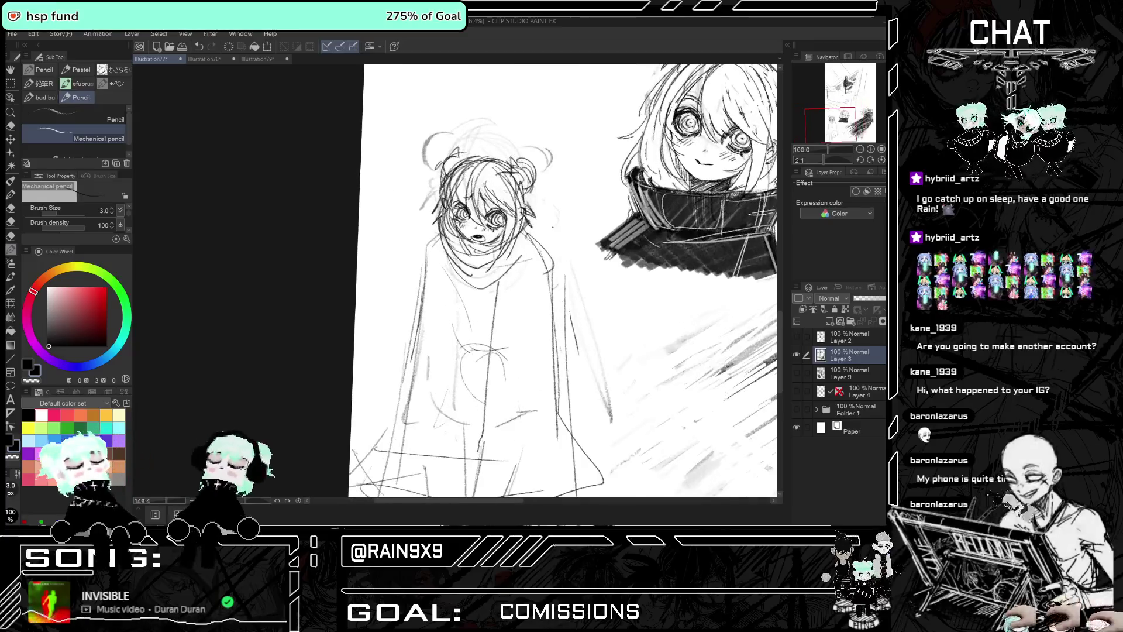
Lasso the small bun-haired girl's eye, rescale and rotate it with Scale/Rotate, and commit
{"action": "scroll", "coordinate": [580, 281], "scroll_direction": "down", "scroll_amount": 3}
{"action": "scroll", "coordinate": [590, 257], "scroll_direction": "down", "scroll_amount": 4}
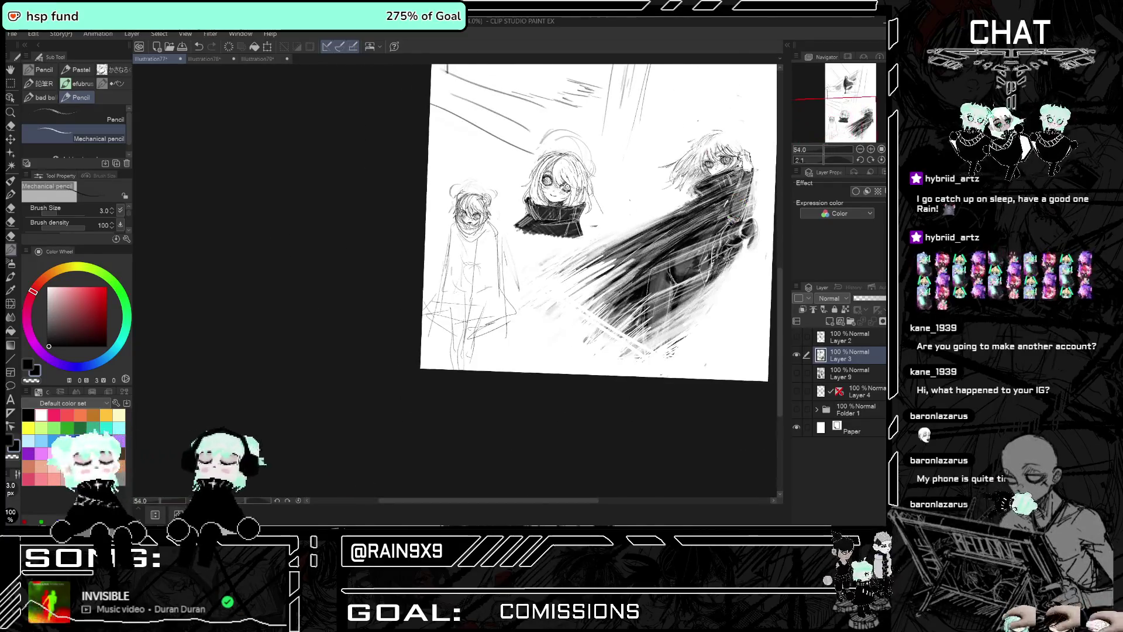
{"action": "scroll", "coordinate": [591, 234], "scroll_direction": "up", "scroll_amount": 2}
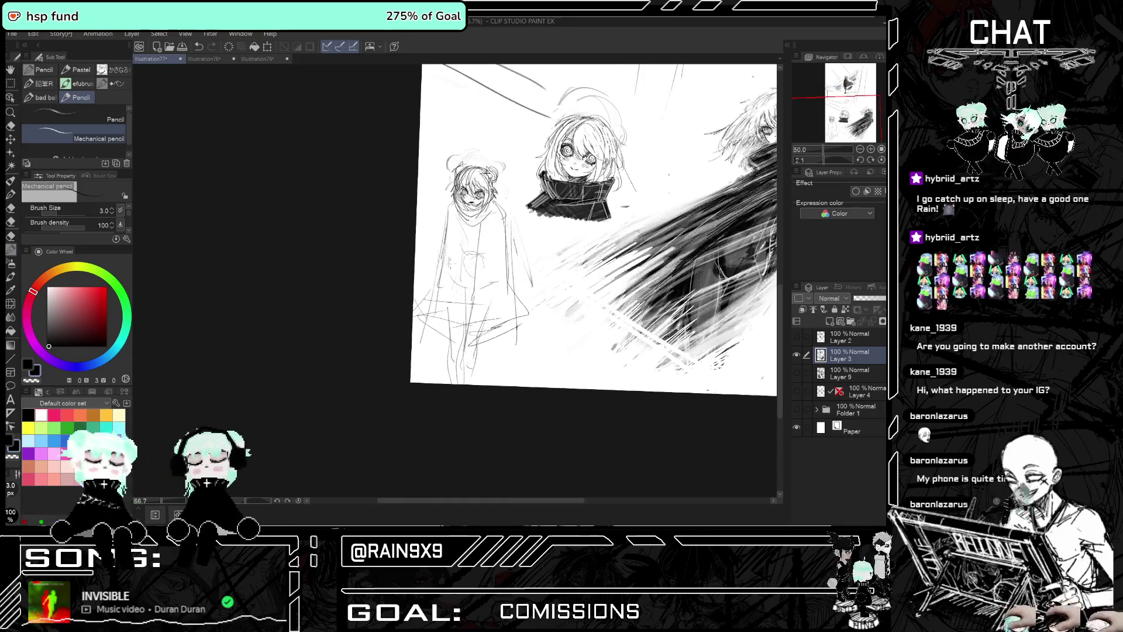
{"action": "scroll", "coordinate": [580, 257], "scroll_direction": "down", "scroll_amount": 1}
{"action": "scroll", "coordinate": [579, 258], "scroll_direction": "up", "scroll_amount": 2}
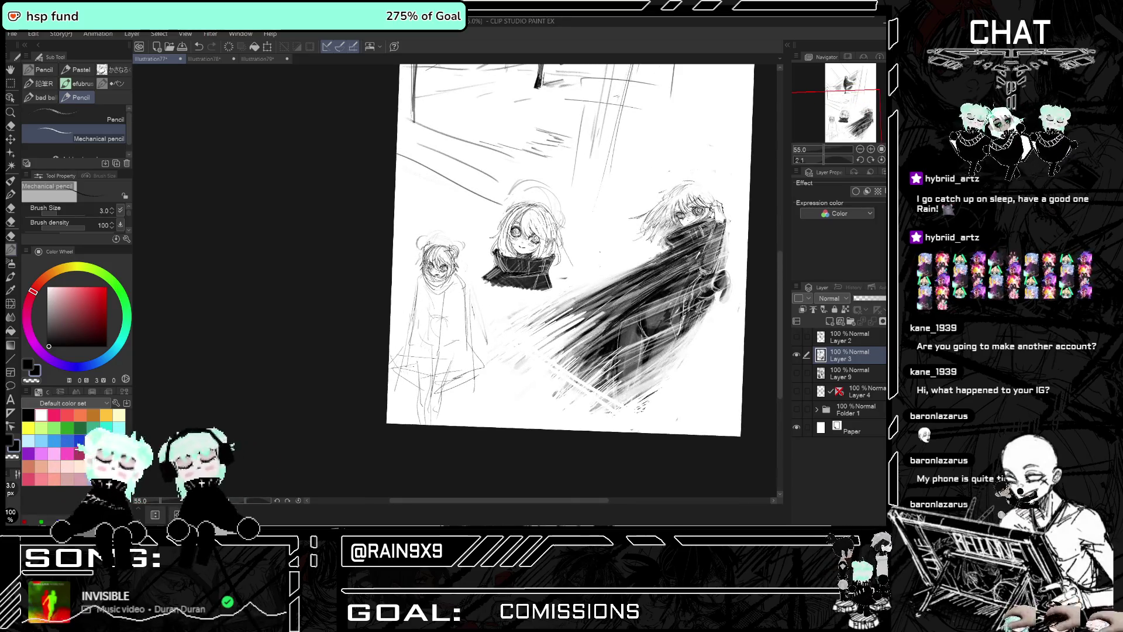
{"action": "scroll", "coordinate": [444, 234], "scroll_direction": "up", "scroll_amount": 3}
{"action": "scroll", "coordinate": [444, 234], "scroll_direction": "up", "scroll_amount": 3}
{"action": "scroll", "coordinate": [445, 234], "scroll_direction": "up", "scroll_amount": 4}
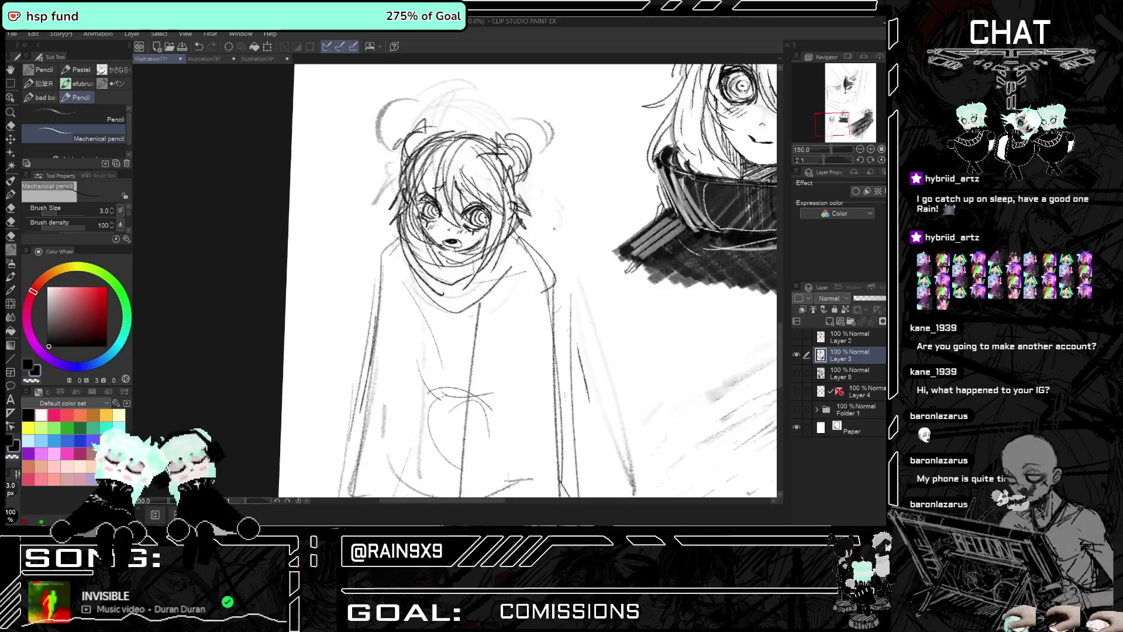
{"action": "scroll", "coordinate": [445, 234], "scroll_direction": "up", "scroll_amount": 3}
{"action": "key", "text": "m"}
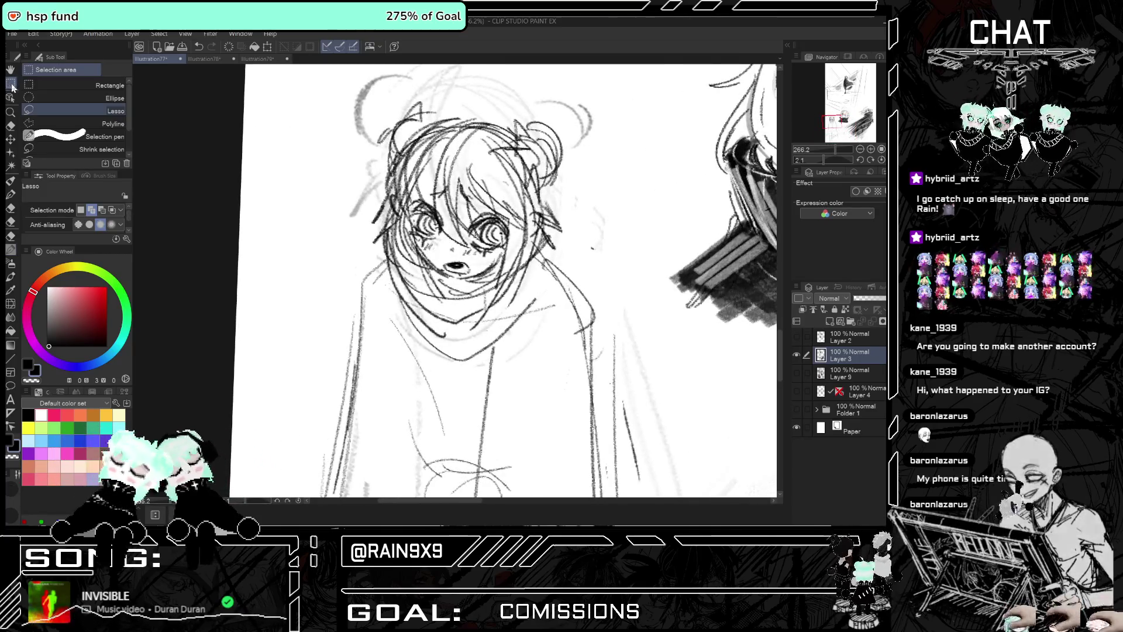
{"action": "left_click_drag", "start_coordinate": [505, 240], "coordinate": [508, 243]}
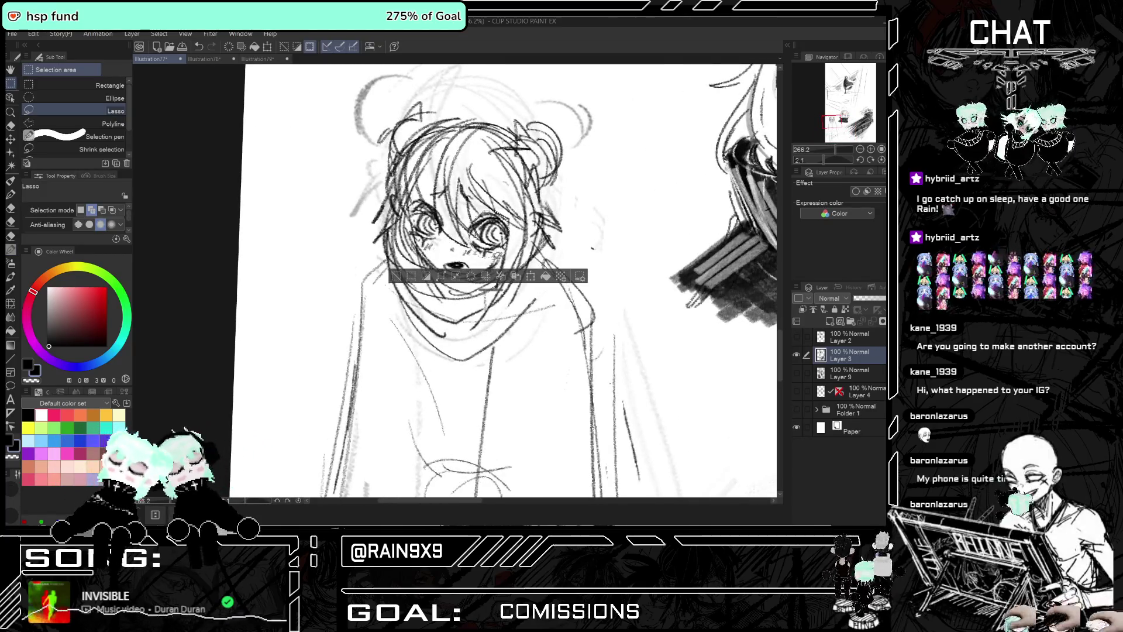
{"action": "left_click", "coordinate": [531, 277]}
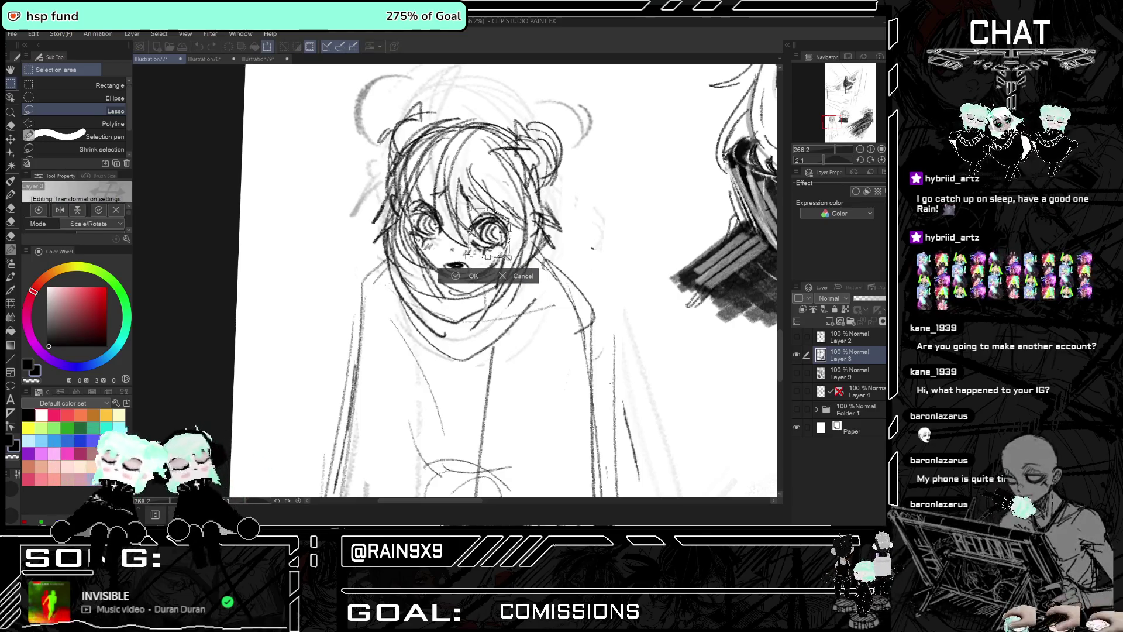
{"action": "key", "text": "Return"}
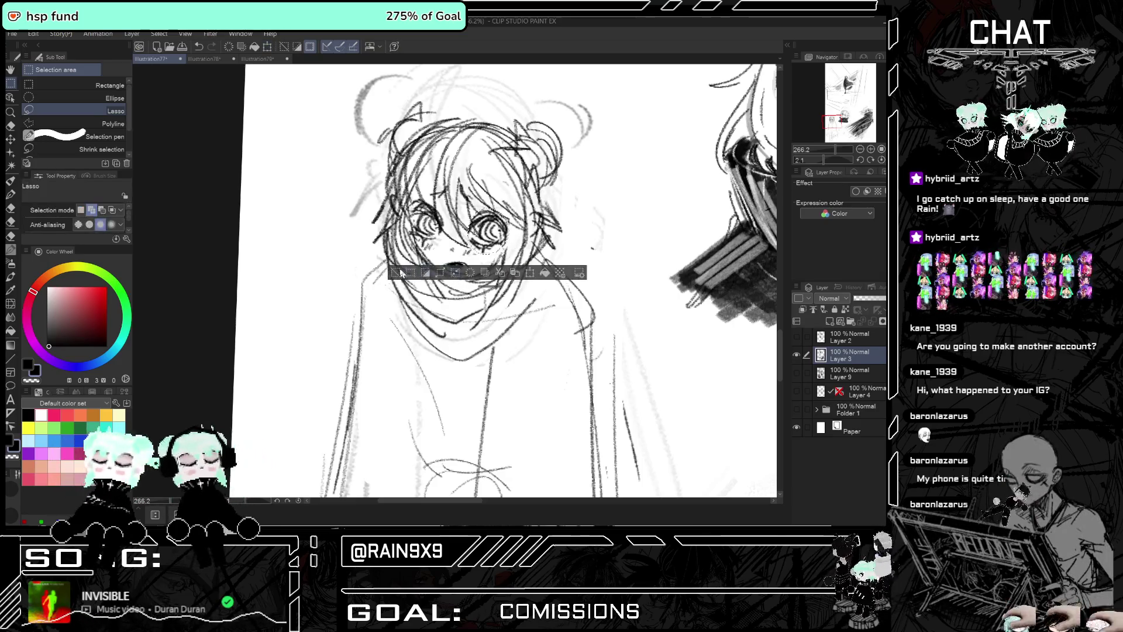
{"action": "key", "text": "h"}
{"action": "key", "text": "h"}
{"action": "scroll", "coordinate": [408, 268], "scroll_direction": "down", "scroll_amount": 10}
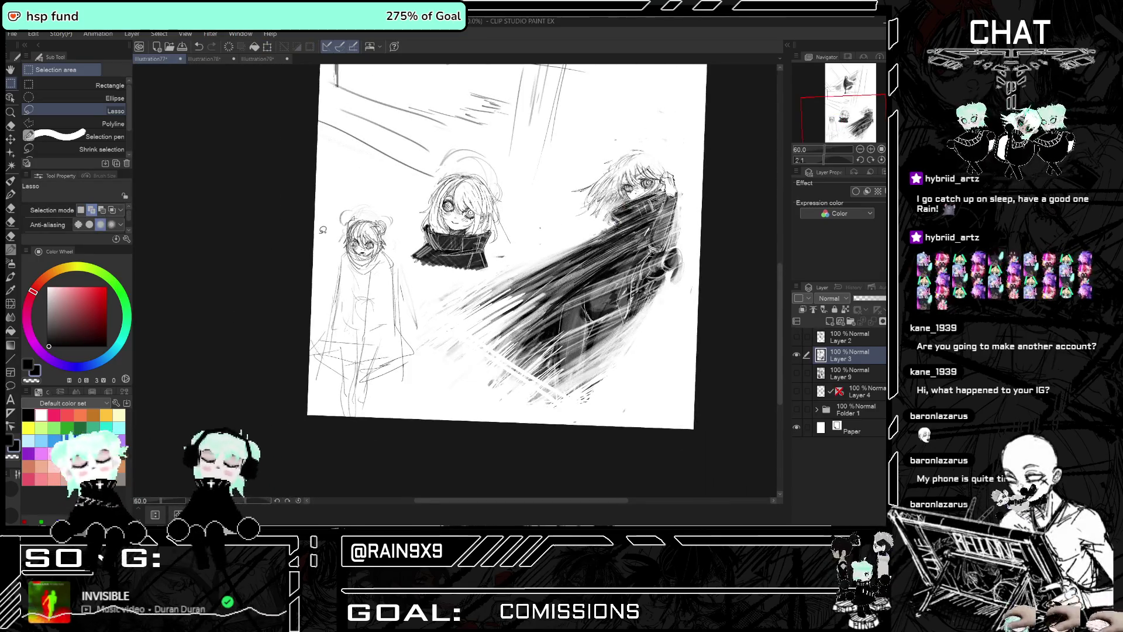
Erase the stray lines along the small girl's right coat edge with the Hard eraser
{"action": "key", "text": "e"}
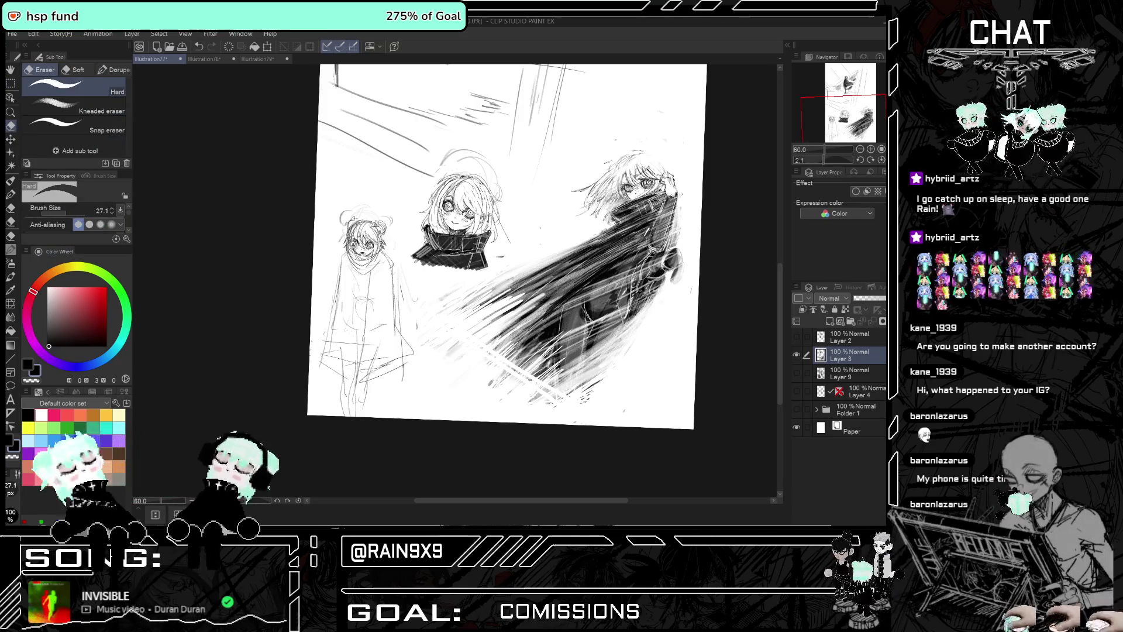
{"action": "mouse_move", "coordinate": [409, 314]}
{"action": "left_mouse_down"}
{"action": "mouse_move", "coordinate": [403, 334]}
{"action": "mouse_move", "coordinate": [357, 360]}
{"action": "mouse_move", "coordinate": [332, 358]}
{"action": "left_mouse_up"}
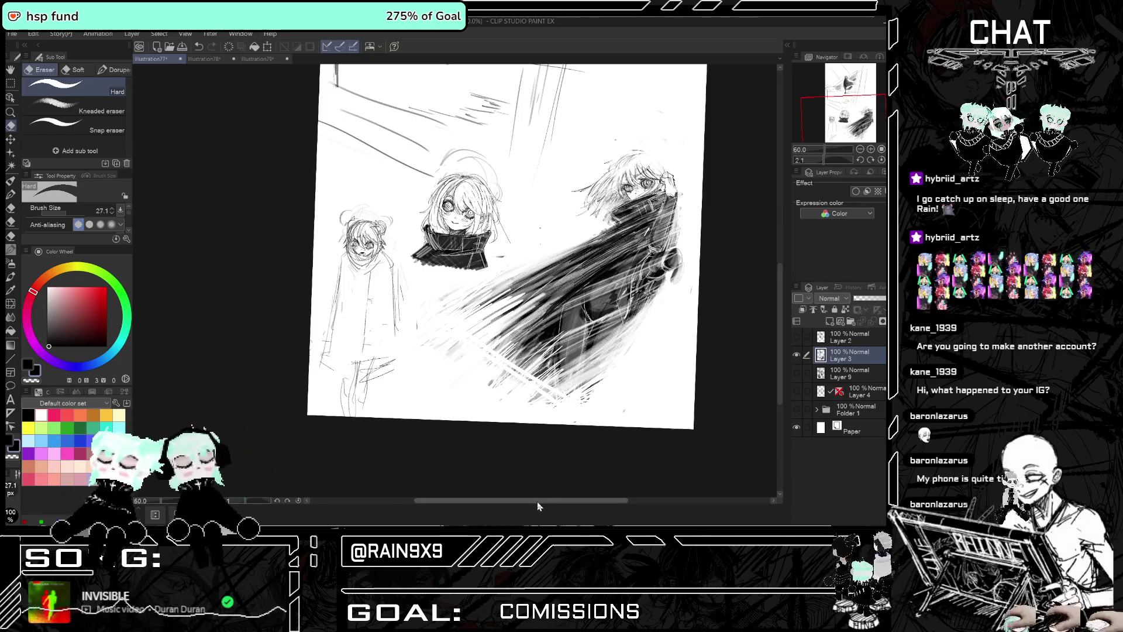
{"action": "scroll", "coordinate": [540, 494], "scroll_direction": "up", "scroll_amount": 1}
{"action": "left_click_drag", "start_coordinate": [537, 498], "coordinate": [678, 471]}
{"action": "left_click_drag", "start_coordinate": [761, 293], "coordinate": [554, 301]}
{"action": "scroll", "coordinate": [554, 301], "scroll_direction": "up", "scroll_amount": 2}
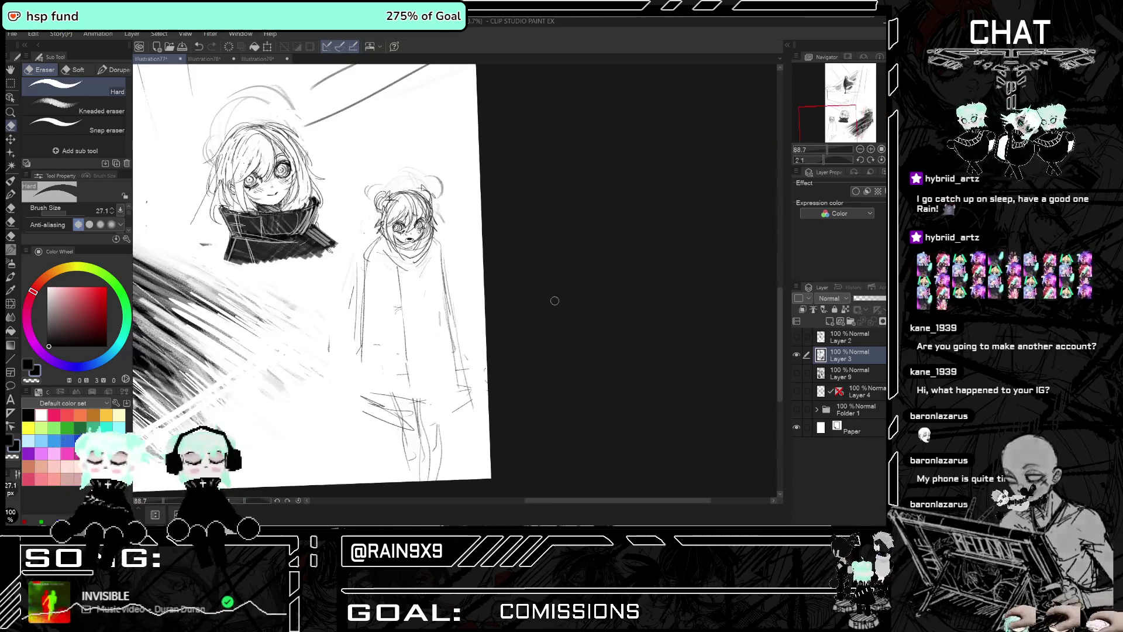
Redraw the small girl's right cloak edge and sketch stripes on her scarf in pencil
{"action": "key", "text": "h"}
{"action": "left_click", "coordinate": [11, 250]}
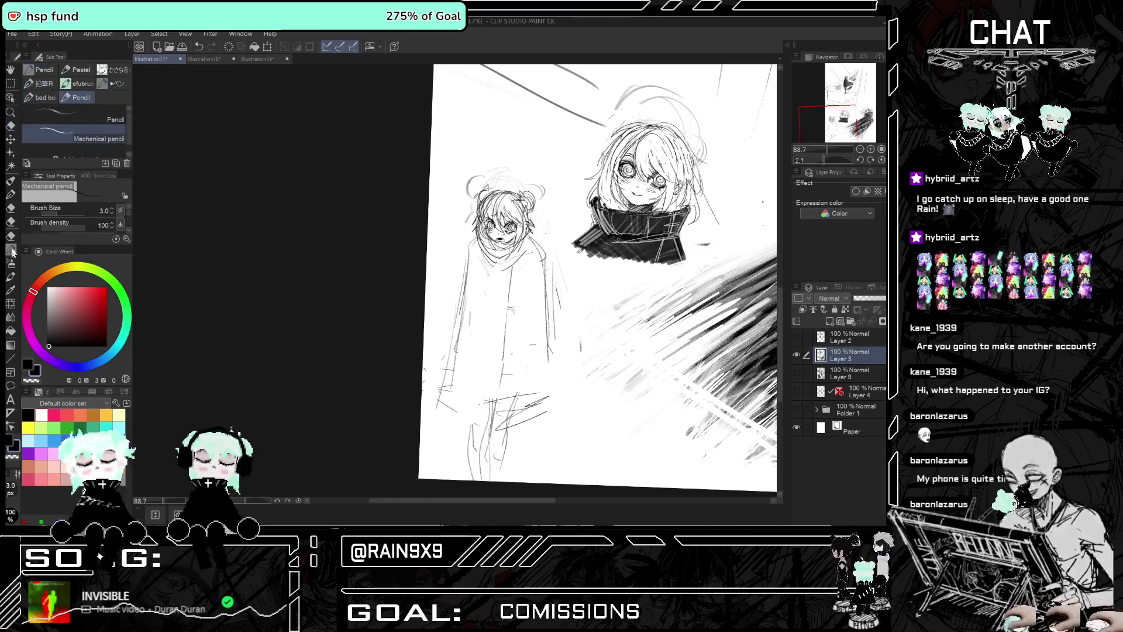
{"action": "left_click_drag", "start_coordinate": [549, 262], "coordinate": [563, 387]}
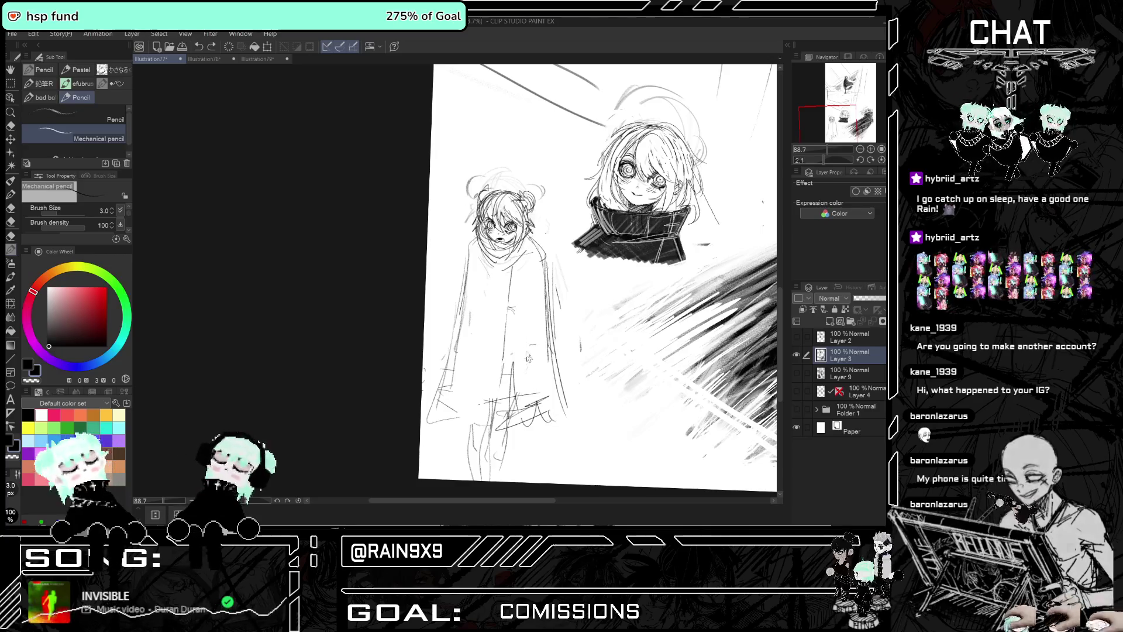
{"action": "left_click_drag", "start_coordinate": [483, 239], "coordinate": [512, 250]}
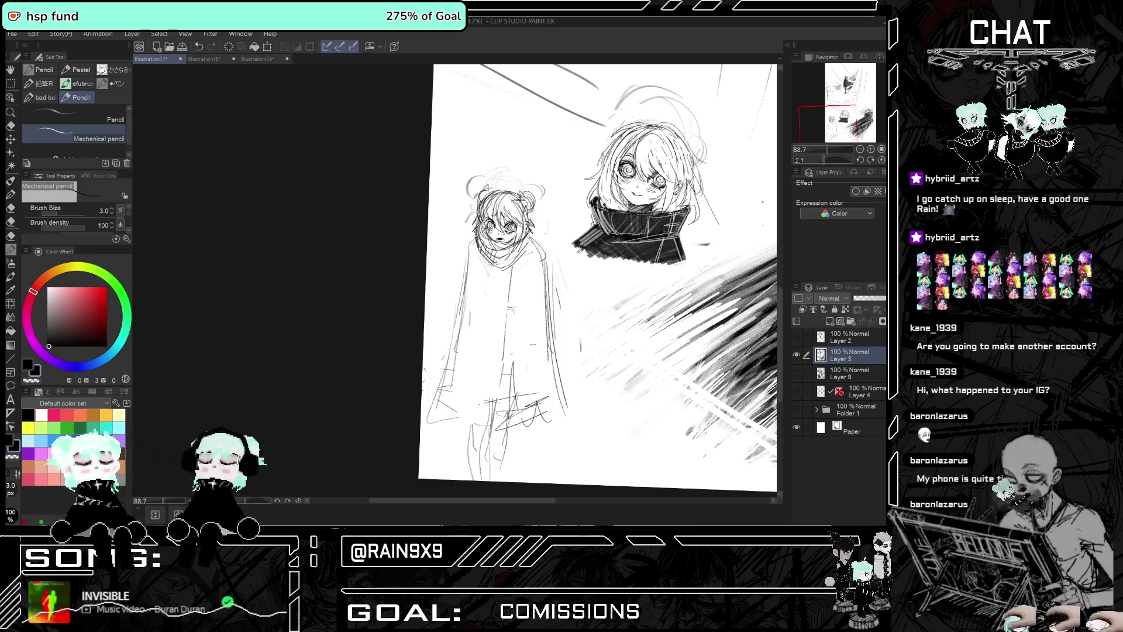
{"action": "left_click_drag", "start_coordinate": [509, 242], "coordinate": [524, 264]}
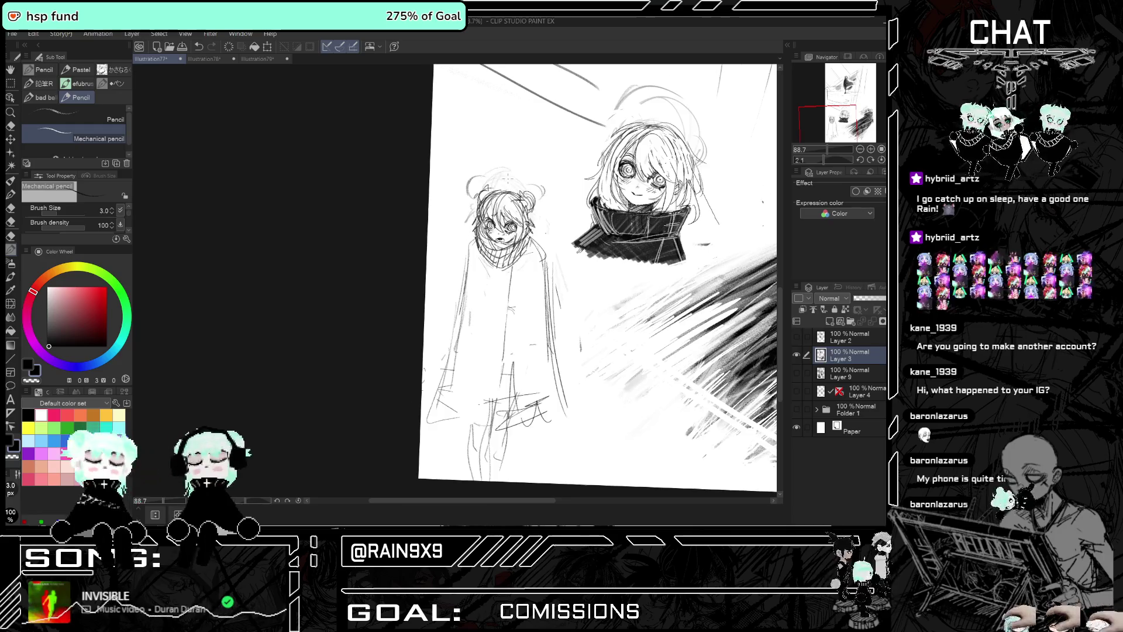
Shade darkly under the small girl's mouth, checking the face mirrored first
{"action": "scroll", "coordinate": [512, 199], "scroll_direction": "up", "scroll_amount": 1}
{"action": "scroll", "coordinate": [511, 199], "scroll_direction": "up", "scroll_amount": 1}
{"action": "scroll", "coordinate": [512, 199], "scroll_direction": "up", "scroll_amount": 2}
{"action": "scroll", "coordinate": [512, 199], "scroll_direction": "up", "scroll_amount": 1}
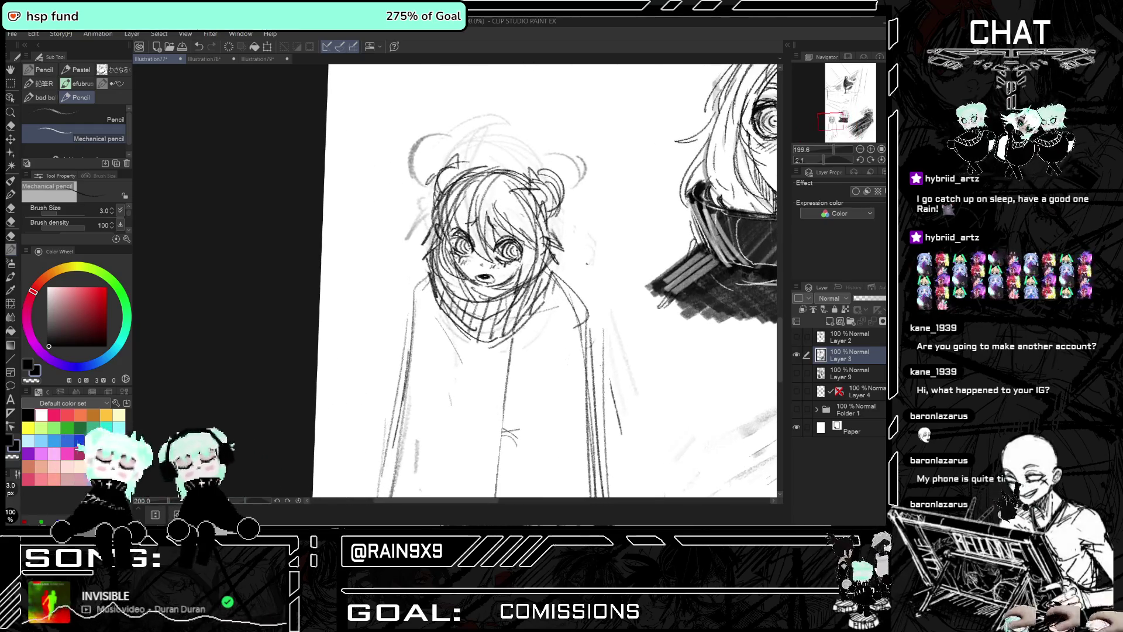
{"action": "scroll", "coordinate": [512, 263], "scroll_direction": "up", "scroll_amount": 1}
{"action": "scroll", "coordinate": [512, 264], "scroll_direction": "up", "scroll_amount": 1}
{"action": "key", "text": "h"}
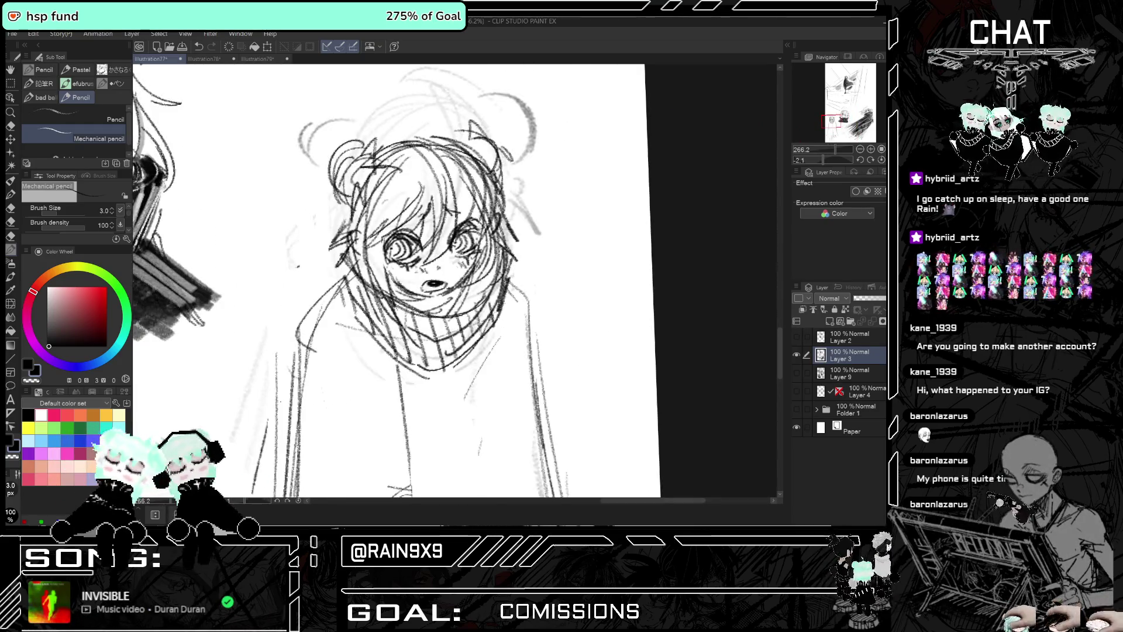
{"action": "key", "text": "h"}
{"action": "mouse_move", "coordinate": [509, 293]}
{"action": "left_mouse_down"}
{"action": "mouse_move", "coordinate": [479, 311]}
{"action": "mouse_move", "coordinate": [452, 296]}
{"action": "left_mouse_up"}
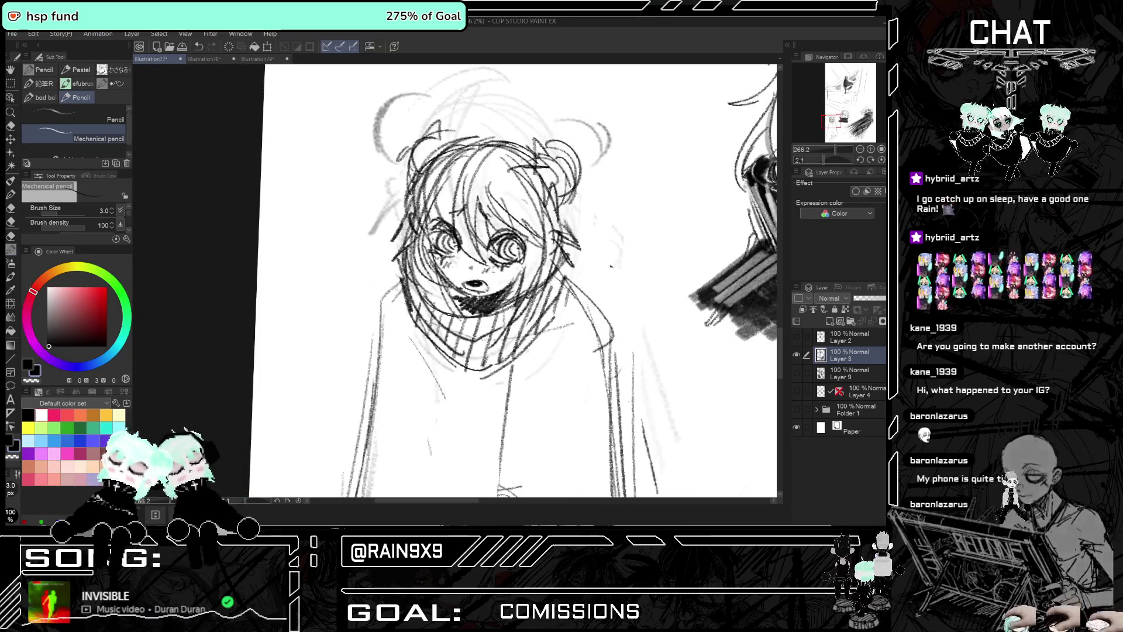
Zoom out and mirror the canvas to check the whole three-figure composition
{"action": "scroll", "coordinate": [518, 285], "scroll_direction": "down", "scroll_amount": 1}
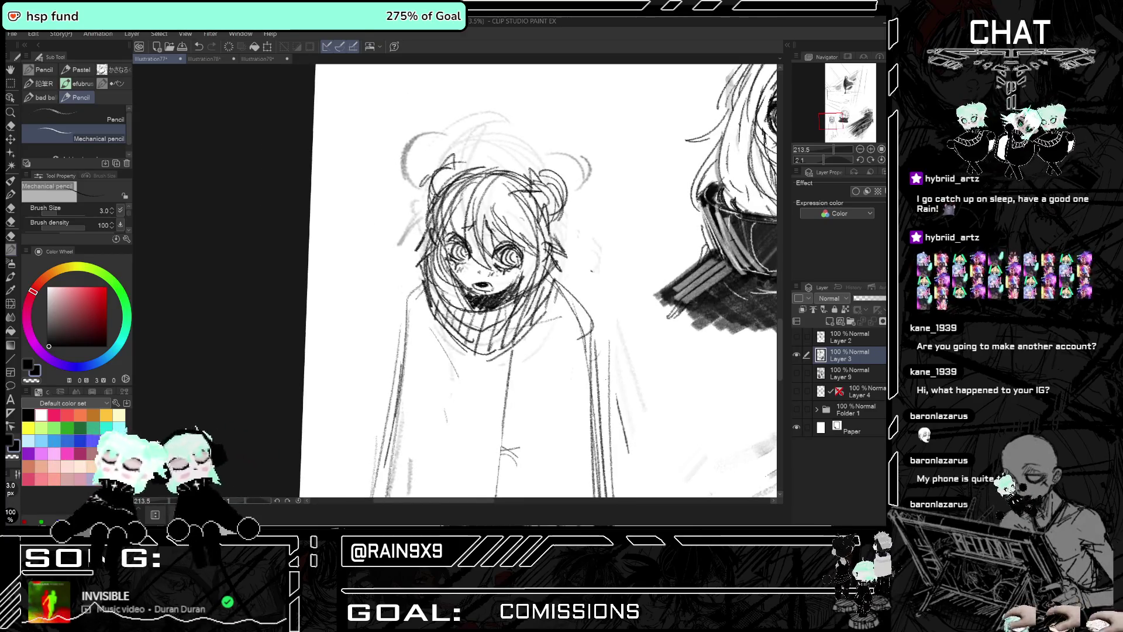
{"action": "scroll", "coordinate": [519, 285], "scroll_direction": "down", "scroll_amount": 3}
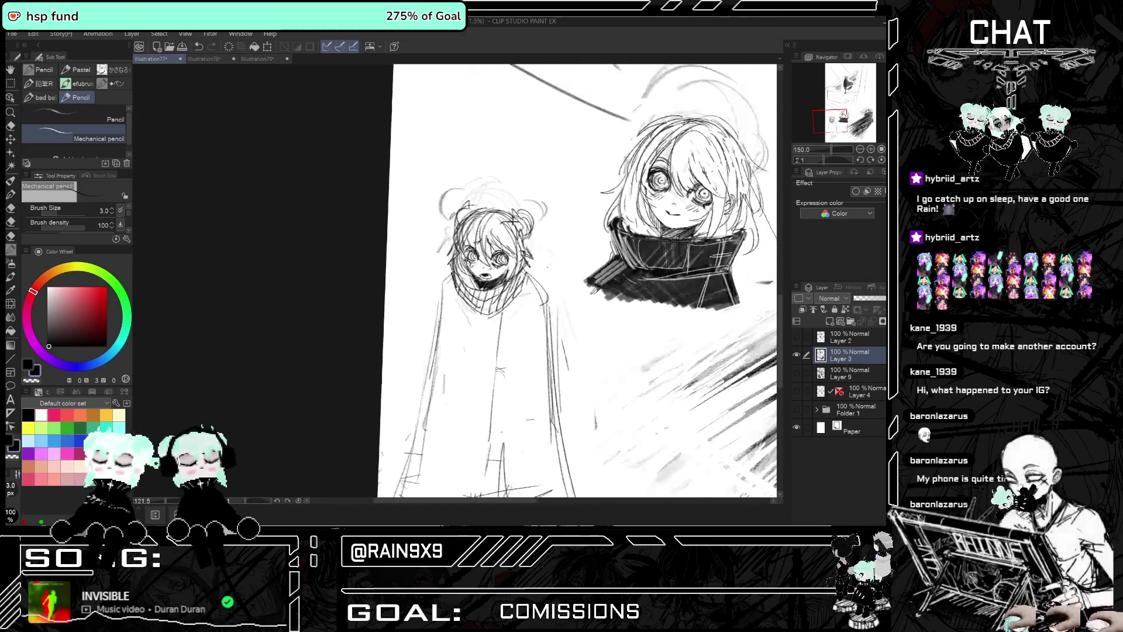
{"action": "scroll", "coordinate": [518, 285], "scroll_direction": "down", "scroll_amount": 2}
{"action": "key", "text": "h"}
{"action": "scroll", "coordinate": [485, 245], "scroll_direction": "up", "scroll_amount": 4}
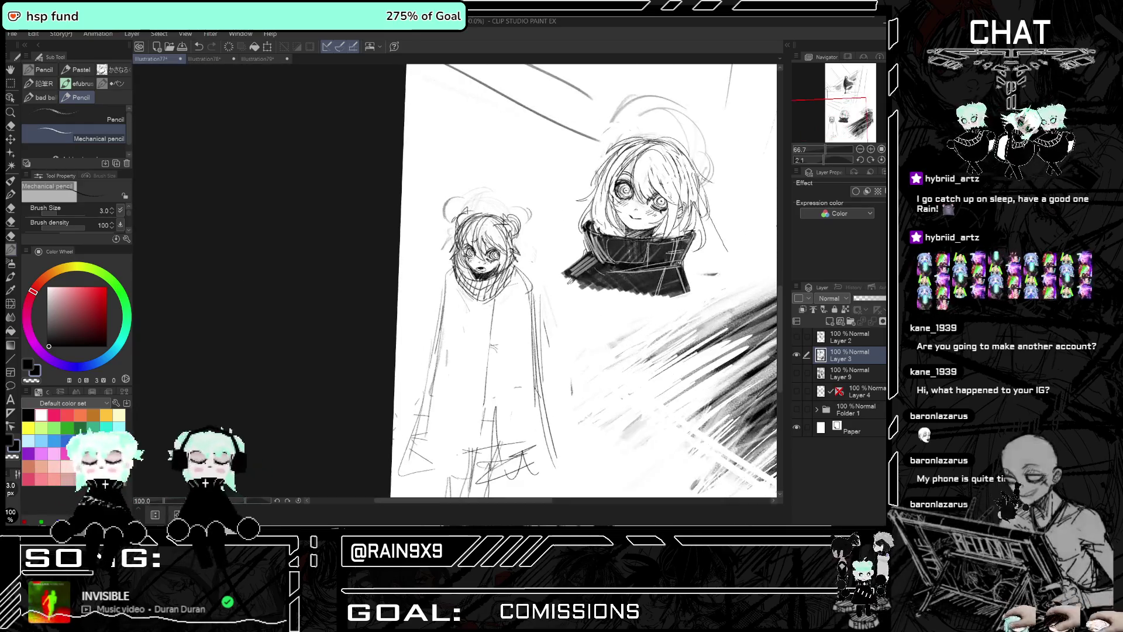
{"action": "scroll", "coordinate": [485, 246], "scroll_direction": "up", "scroll_amount": 2}
{"action": "scroll", "coordinate": [486, 246], "scroll_direction": "up", "scroll_amount": 1}
{"action": "scroll", "coordinate": [486, 245], "scroll_direction": "down", "scroll_amount": 2}
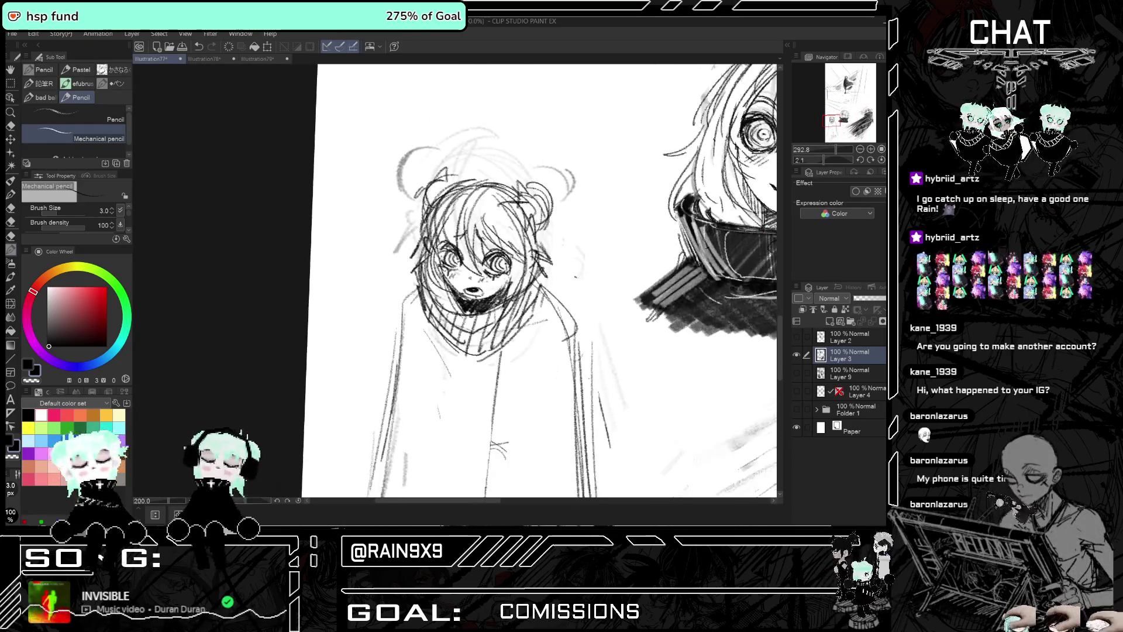
{"action": "scroll", "coordinate": [485, 246], "scroll_direction": "down", "scroll_amount": 2}
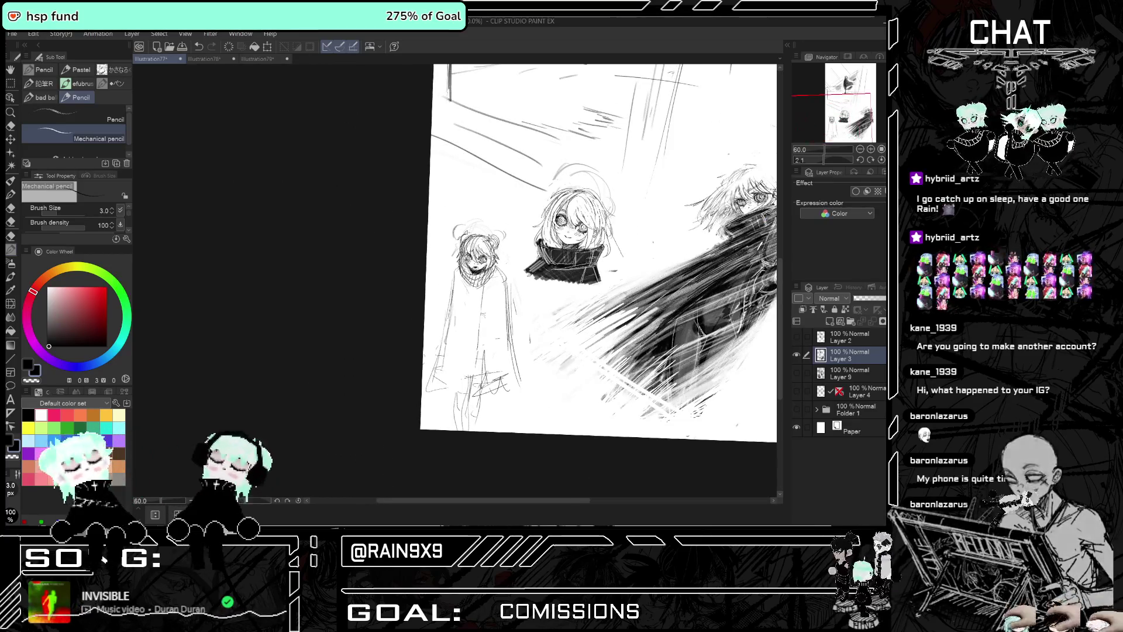
{"action": "key", "text": "h"}
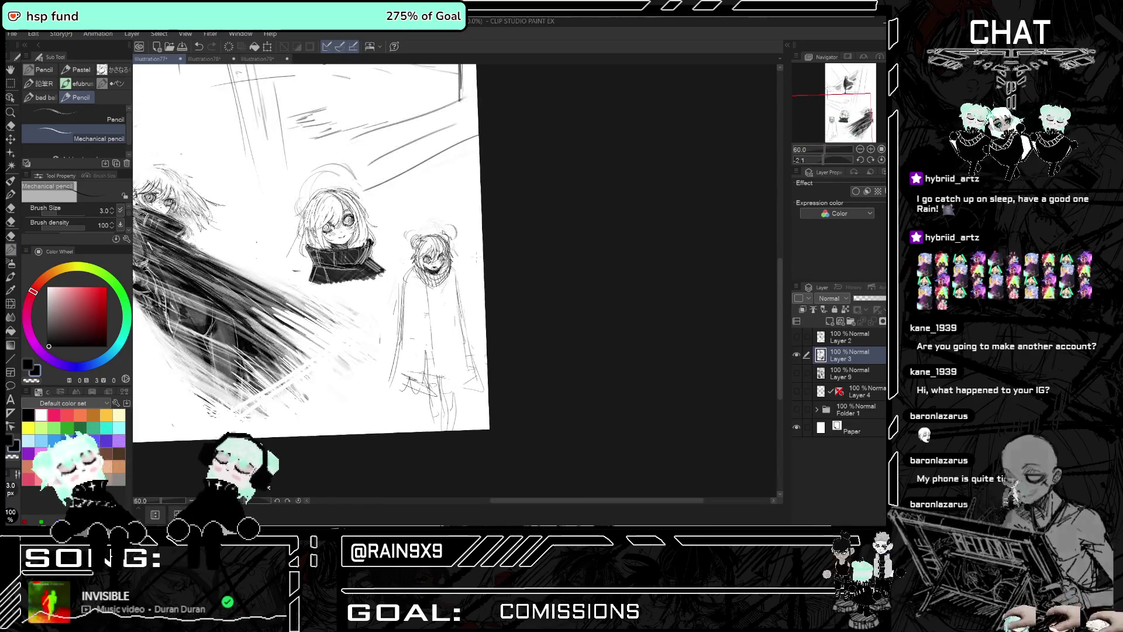
{"action": "key", "text": "h"}
{"action": "key", "text": "h"}
{"action": "key", "text": "h"}
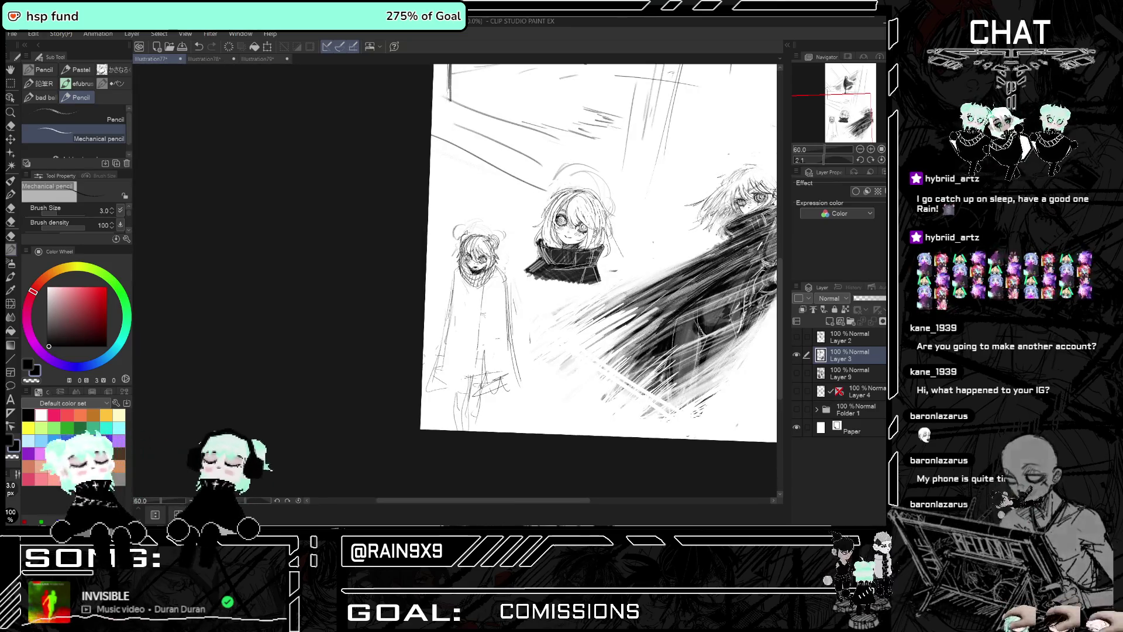
{"action": "scroll", "coordinate": [593, 243], "scroll_direction": "down", "scroll_amount": 4}
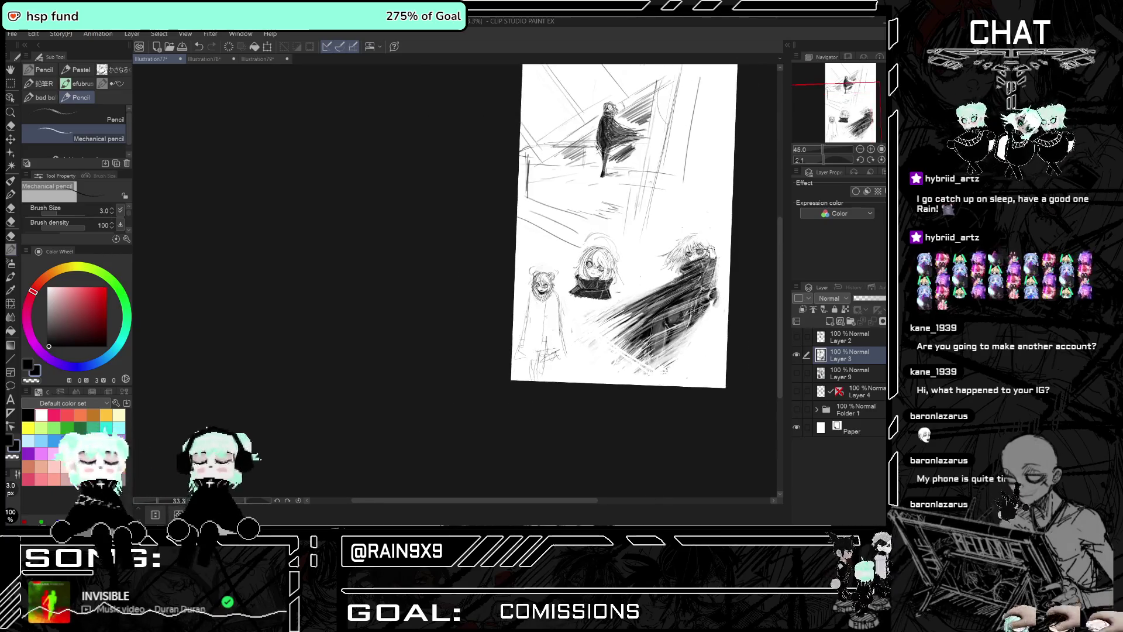
{"action": "scroll", "coordinate": [594, 243], "scroll_direction": "up", "scroll_amount": 2}
{"action": "scroll", "coordinate": [721, 353], "scroll_direction": "up", "scroll_amount": 2}
{"action": "scroll", "coordinate": [721, 353], "scroll_direction": "down", "scroll_amount": 3}
{"action": "key", "text": "h"}
{"action": "key", "text": "h"}
{"action": "scroll", "coordinate": [736, 333], "scroll_direction": "up", "scroll_amount": 2}
{"action": "scroll", "coordinate": [726, 337], "scroll_direction": "up", "scroll_amount": 1}
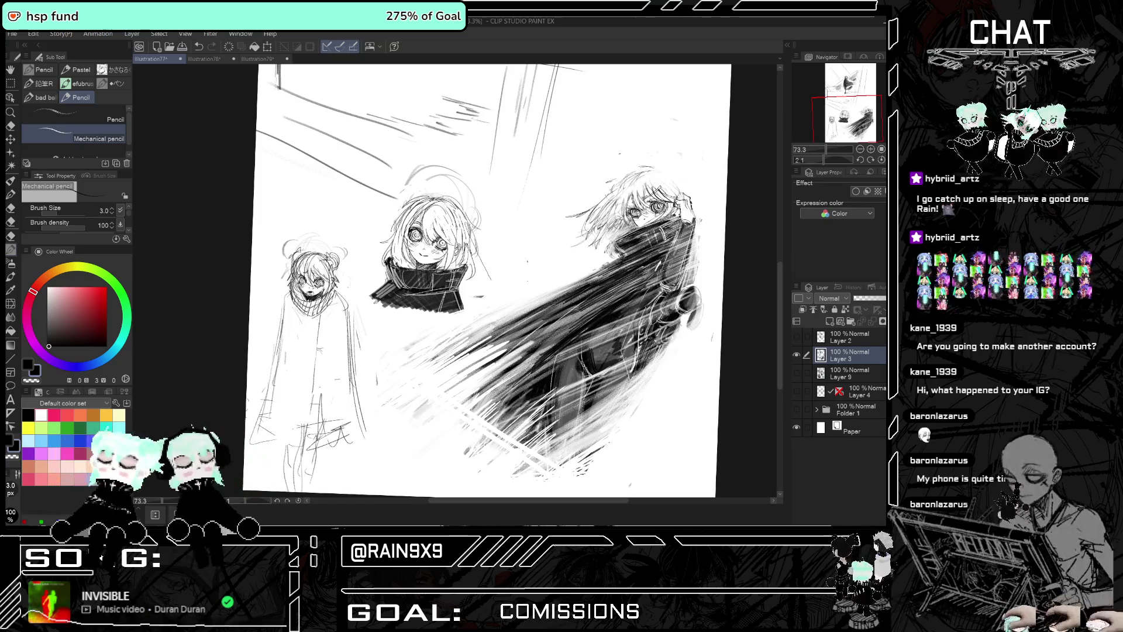
{"action": "scroll", "coordinate": [596, 421], "scroll_direction": "down", "scroll_amount": 2}
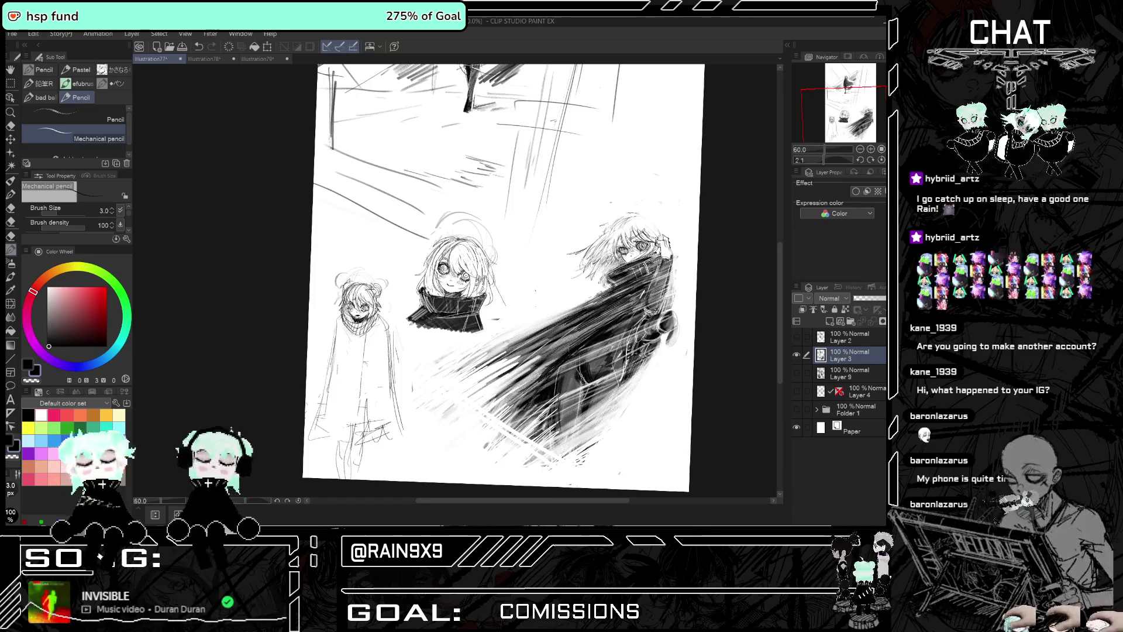
{"action": "scroll", "coordinate": [503, 278], "scroll_direction": "down", "scroll_amount": 1}
{"action": "key", "text": "h"}
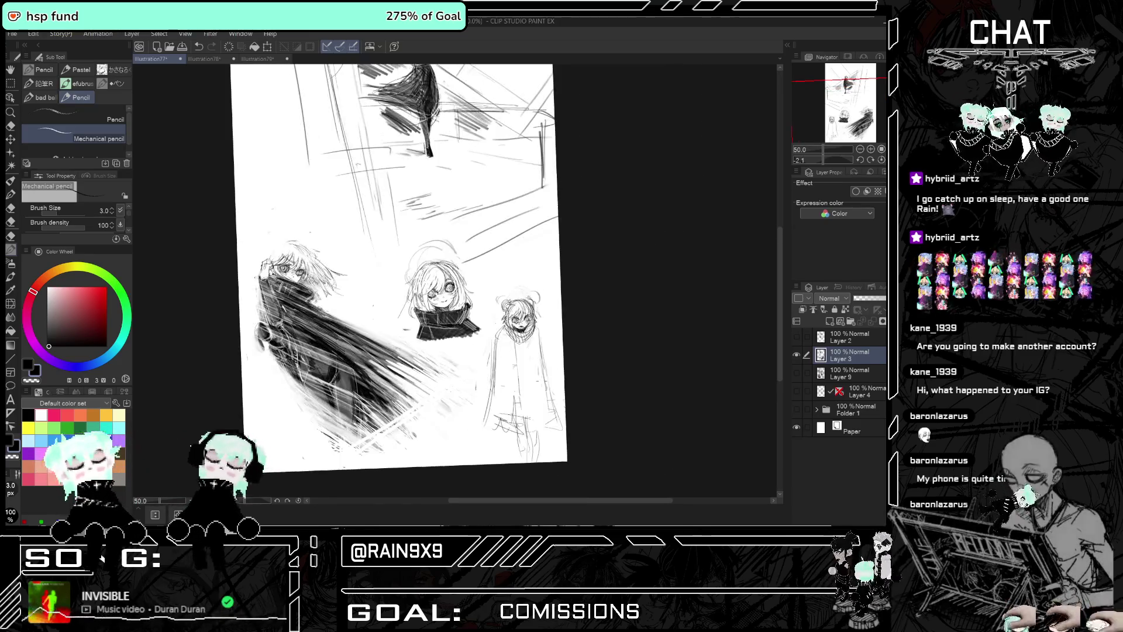
{"action": "key", "text": "h"}
{"action": "left_click_drag", "start_coordinate": [604, 500], "coordinate": [552, 500]}
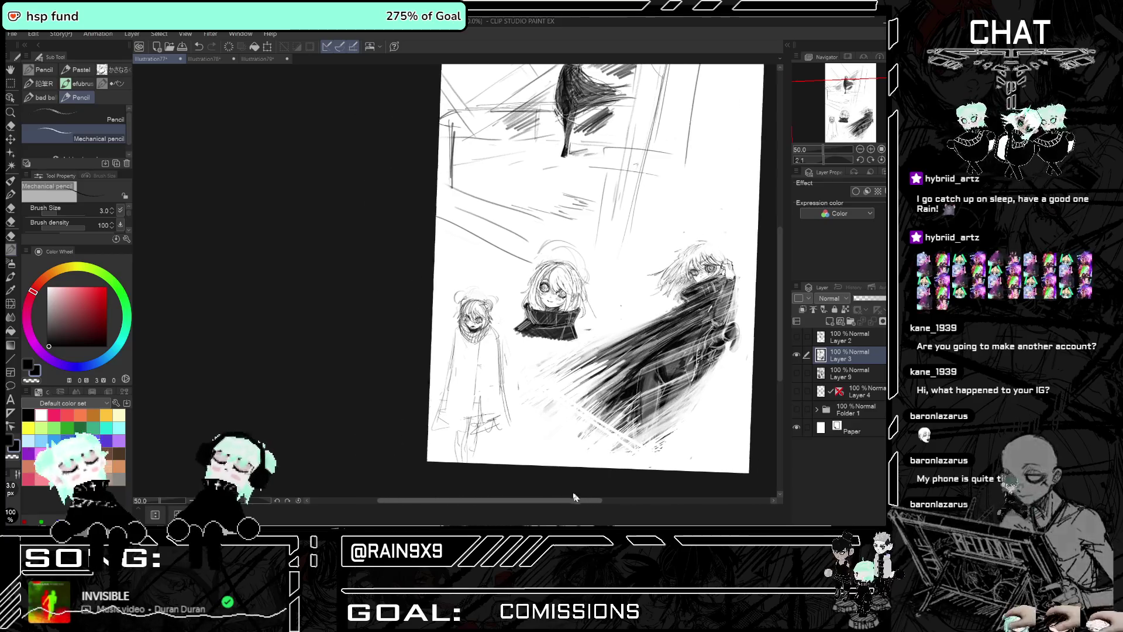
Hatch dark pencil shading down the small figure's coat, from the top to the legs
{"action": "left_click", "coordinate": [107, 114]}
{"action": "scroll", "coordinate": [523, 375], "scroll_direction": "up", "scroll_amount": 1}
{"action": "mouse_move", "coordinate": [526, 356]}
{"action": "left_mouse_down"}
{"action": "mouse_move", "coordinate": [524, 427]}
{"action": "mouse_move", "coordinate": [493, 435]}
{"action": "left_mouse_up"}
{"action": "mouse_move", "coordinate": [524, 337]}
{"action": "left_mouse_down"}
{"action": "mouse_move", "coordinate": [506, 406]}
{"action": "mouse_move", "coordinate": [504, 393]}
{"action": "left_mouse_up"}
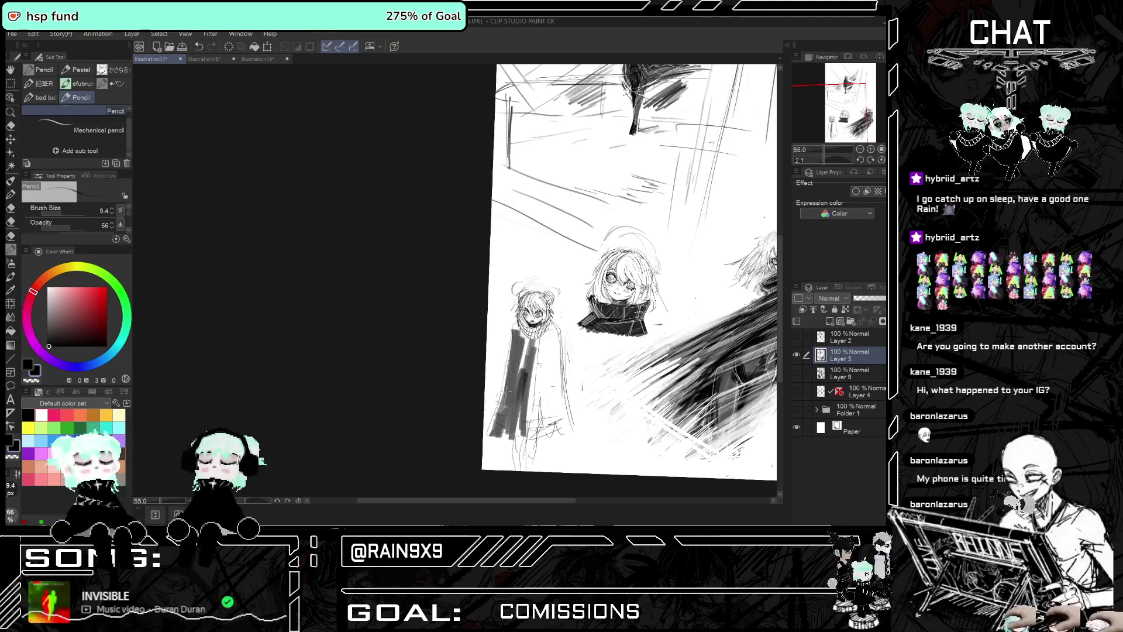
{"action": "left_click_drag", "start_coordinate": [530, 331], "coordinate": [518, 352]}
{"action": "mouse_move", "coordinate": [533, 326]}
{"action": "left_mouse_down"}
{"action": "mouse_move", "coordinate": [516, 339]}
{"action": "mouse_move", "coordinate": [546, 332]}
{"action": "mouse_move", "coordinate": [524, 425]}
{"action": "left_mouse_up"}
{"action": "left_click_drag", "start_coordinate": [538, 370], "coordinate": [528, 439]}
{"action": "mouse_move", "coordinate": [550, 339]}
{"action": "left_mouse_down"}
{"action": "mouse_move", "coordinate": [535, 437]}
{"action": "mouse_move", "coordinate": [561, 433]}
{"action": "left_mouse_up"}
{"action": "left_click_drag", "start_coordinate": [550, 393], "coordinate": [541, 428]}
{"action": "left_click_drag", "start_coordinate": [547, 392], "coordinate": [518, 477]}
{"action": "left_click_drag", "start_coordinate": [519, 428], "coordinate": [516, 474]}
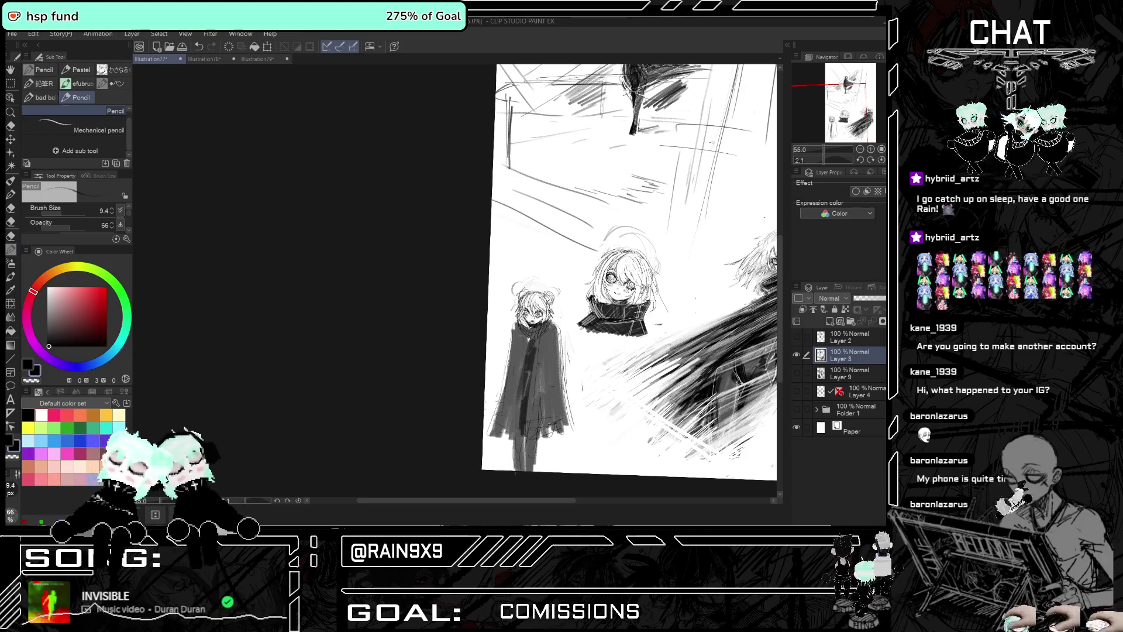
{"action": "key", "text": "h"}
{"action": "key", "text": "h"}
{"action": "left_click_drag", "start_coordinate": [544, 414], "coordinate": [544, 445]}
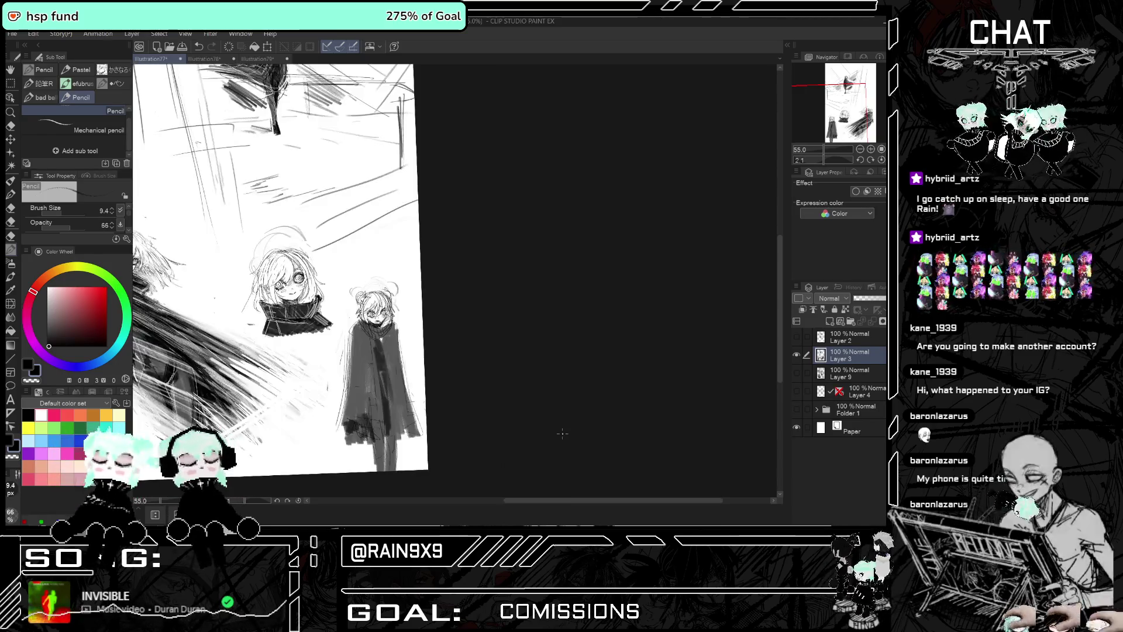
{"action": "key", "text": "h"}
Shade the coat's front and left side and darken the collar with more vertical hatching
{"action": "left_click_drag", "start_coordinate": [355, 335], "coordinate": [350, 453]}
{"action": "left_click_drag", "start_coordinate": [354, 362], "coordinate": [345, 449]}
{"action": "mouse_move", "coordinate": [350, 358]}
{"action": "left_mouse_down"}
{"action": "mouse_move", "coordinate": [339, 447]}
{"action": "mouse_move", "coordinate": [379, 450]}
{"action": "left_mouse_up"}
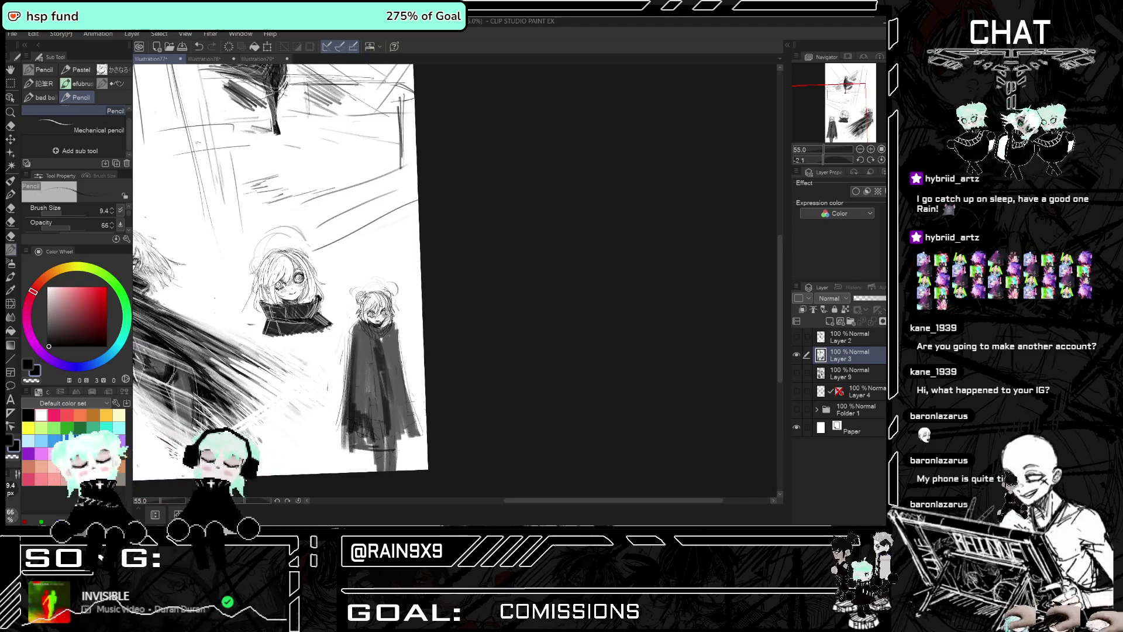
{"action": "key", "text": "h"}
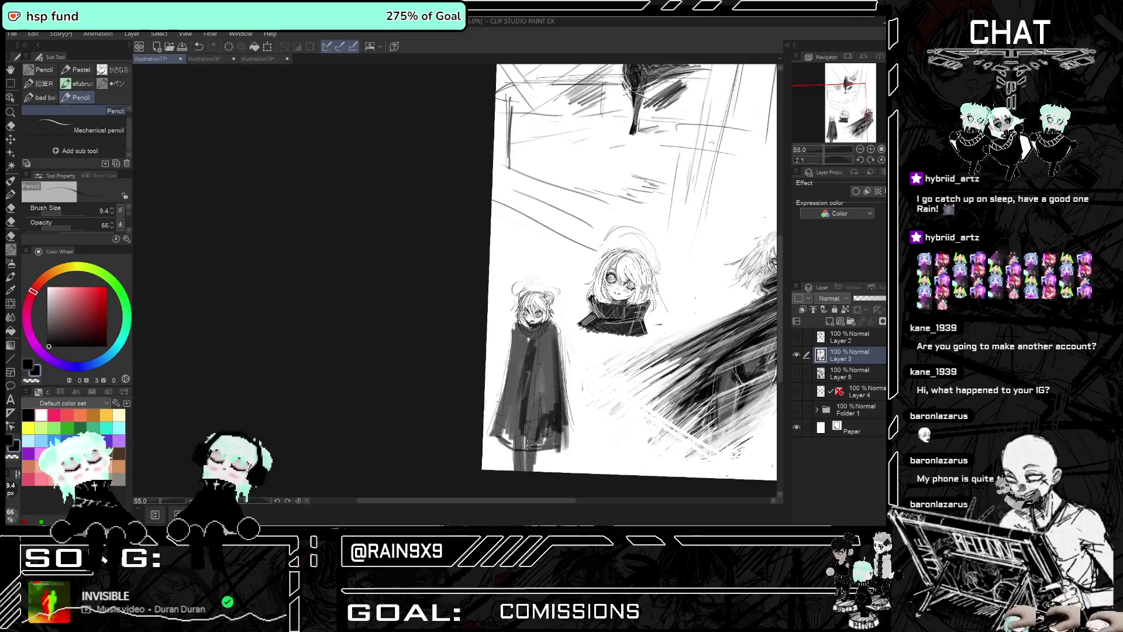
{"action": "left_click_drag", "start_coordinate": [514, 435], "coordinate": [492, 452]}
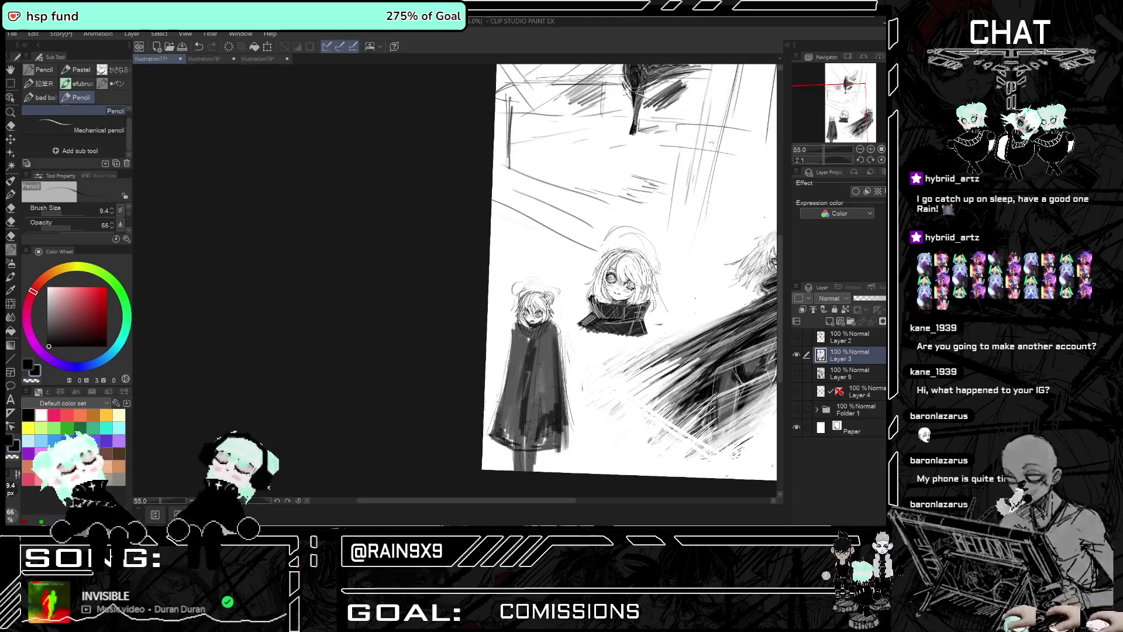
{"action": "mouse_move", "coordinate": [518, 331]}
{"action": "left_mouse_down"}
{"action": "mouse_move", "coordinate": [494, 435]}
{"action": "mouse_move", "coordinate": [507, 441]}
{"action": "left_mouse_up"}
{"action": "left_click_drag", "start_coordinate": [521, 351], "coordinate": [509, 442]}
{"action": "left_click_drag", "start_coordinate": [522, 375], "coordinate": [513, 445]}
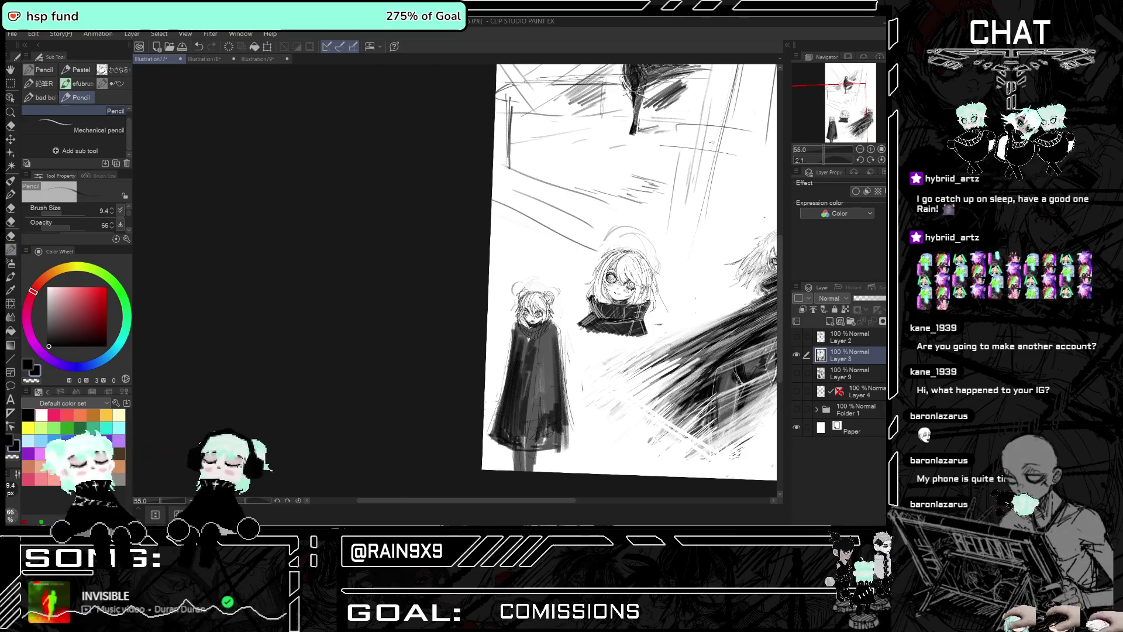
{"action": "left_click_drag", "start_coordinate": [526, 384], "coordinate": [520, 412]}
{"action": "mouse_move", "coordinate": [529, 336]}
{"action": "left_mouse_down"}
{"action": "mouse_move", "coordinate": [518, 386]}
{"action": "mouse_move", "coordinate": [519, 374]}
{"action": "left_mouse_up"}
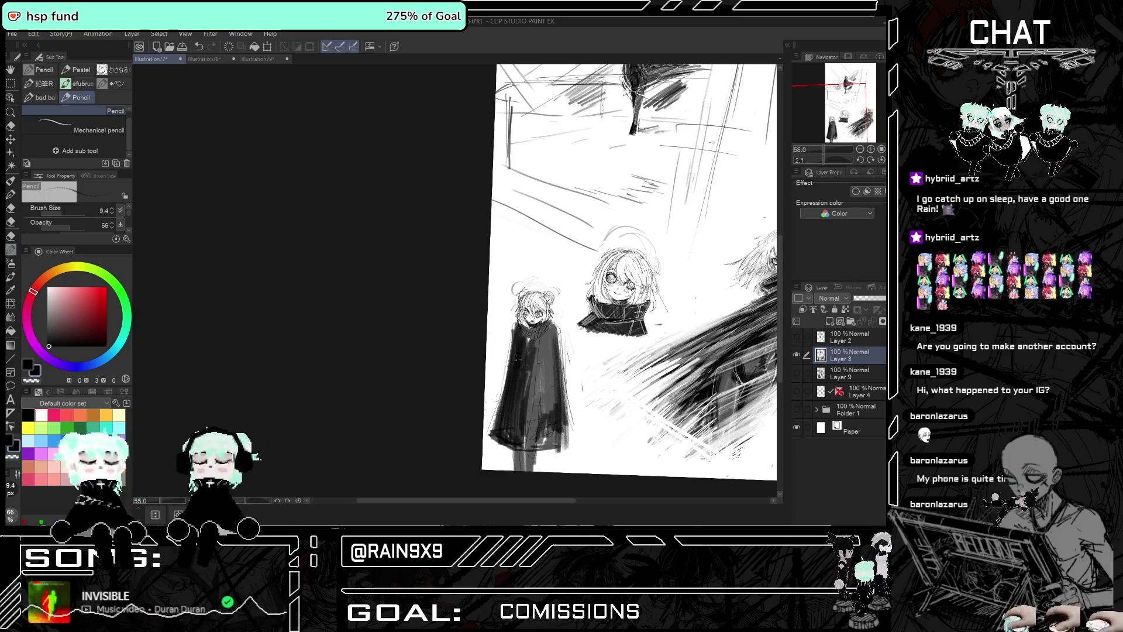
{"action": "left_click_drag", "start_coordinate": [529, 323], "coordinate": [526, 362]}
{"action": "left_click_drag", "start_coordinate": [532, 349], "coordinate": [536, 427]}
{"action": "left_click_drag", "start_coordinate": [543, 374], "coordinate": [524, 451]}
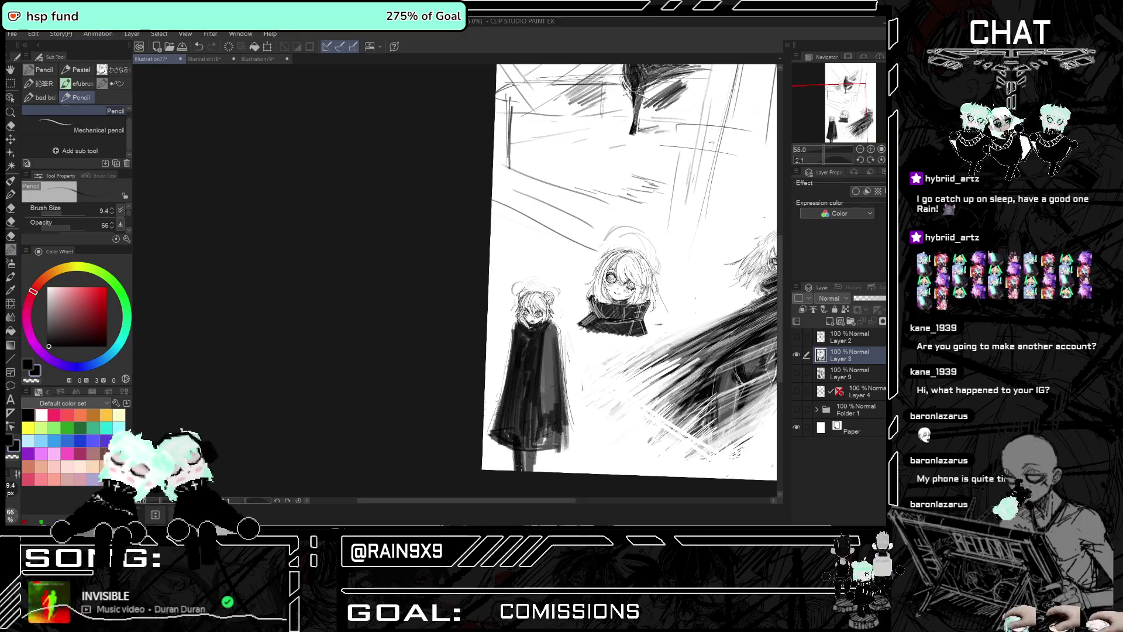
{"action": "key", "text": "h"}
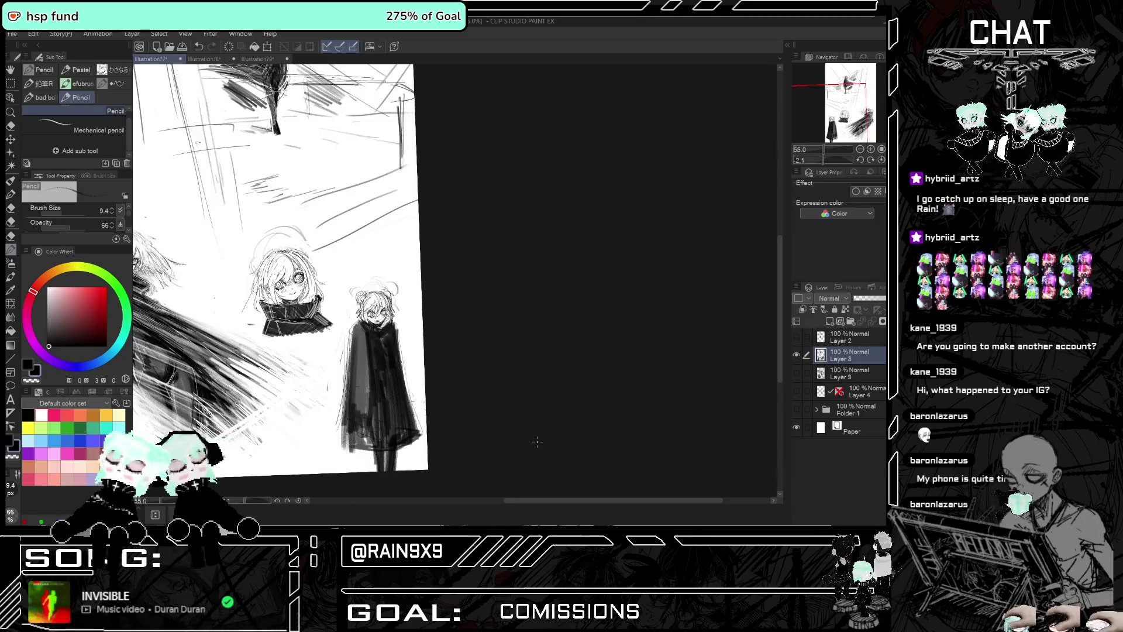
{"action": "key", "text": "h"}
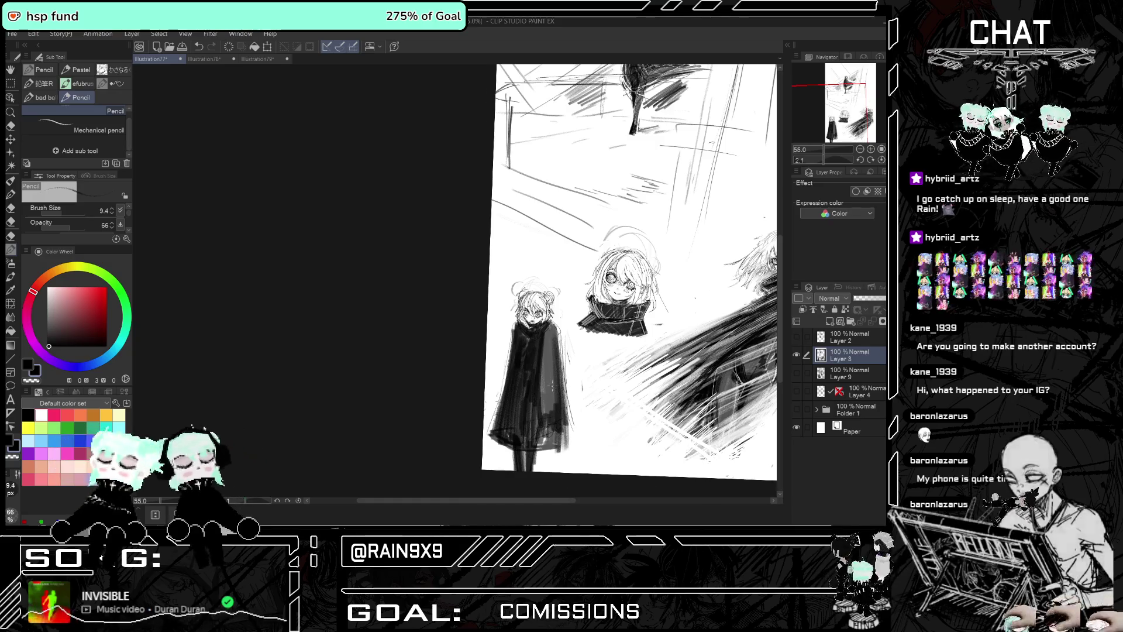
{"action": "scroll", "coordinate": [556, 421], "scroll_direction": "up", "scroll_amount": 4}
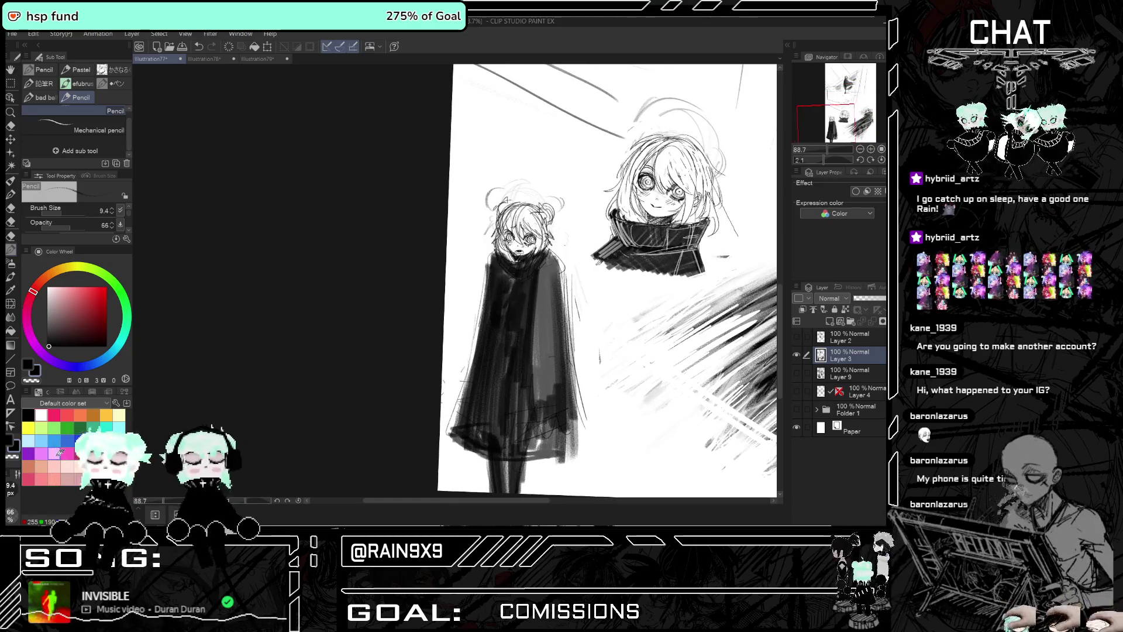
Pick a dark grey and lighten the coat shading, especially its right edge and upper left
{"action": "left_click", "coordinate": [46, 328]}
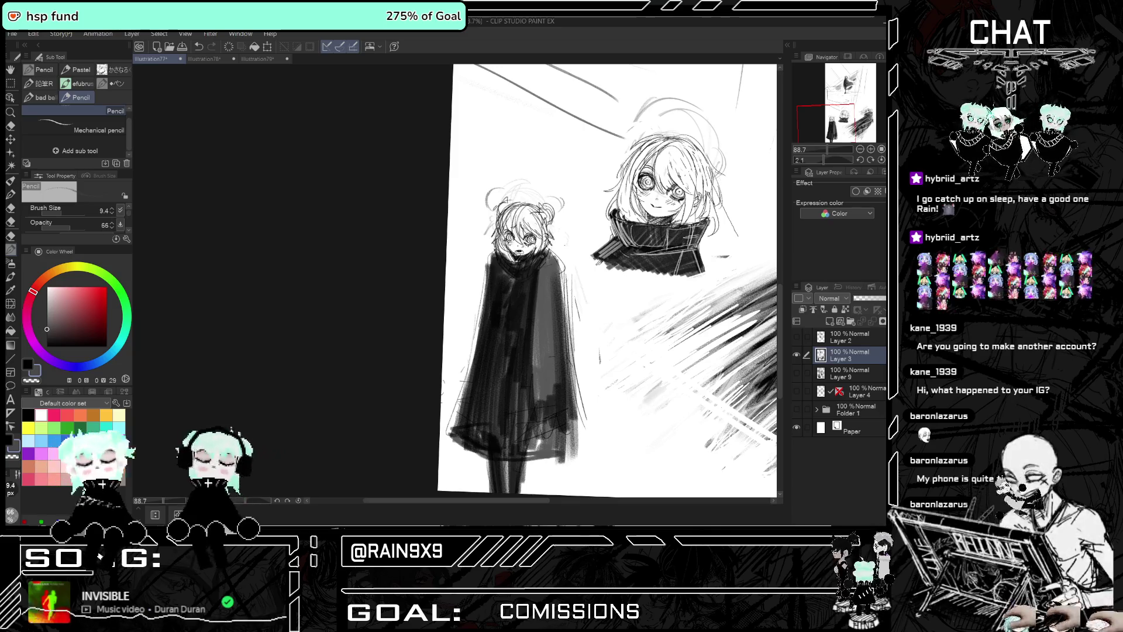
{"action": "scroll", "coordinate": [532, 301], "scroll_direction": "down", "scroll_amount": 1}
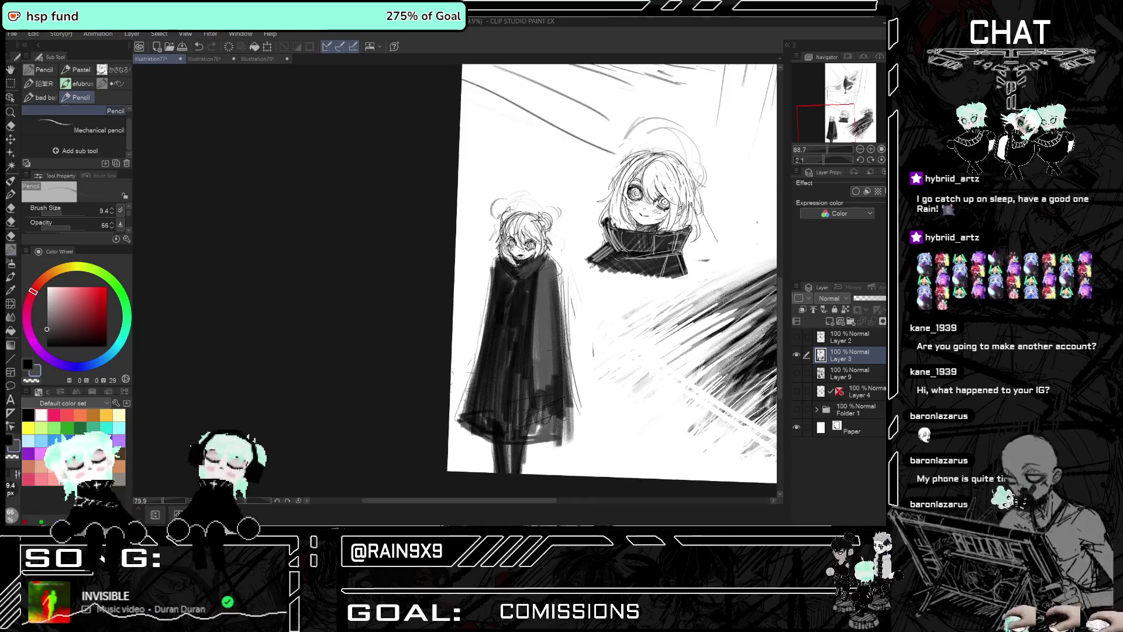
{"action": "scroll", "coordinate": [533, 301], "scroll_direction": "down", "scroll_amount": 1}
{"action": "left_click_drag", "start_coordinate": [526, 278], "coordinate": [522, 372]}
{"action": "left_click_drag", "start_coordinate": [518, 325], "coordinate": [515, 406]}
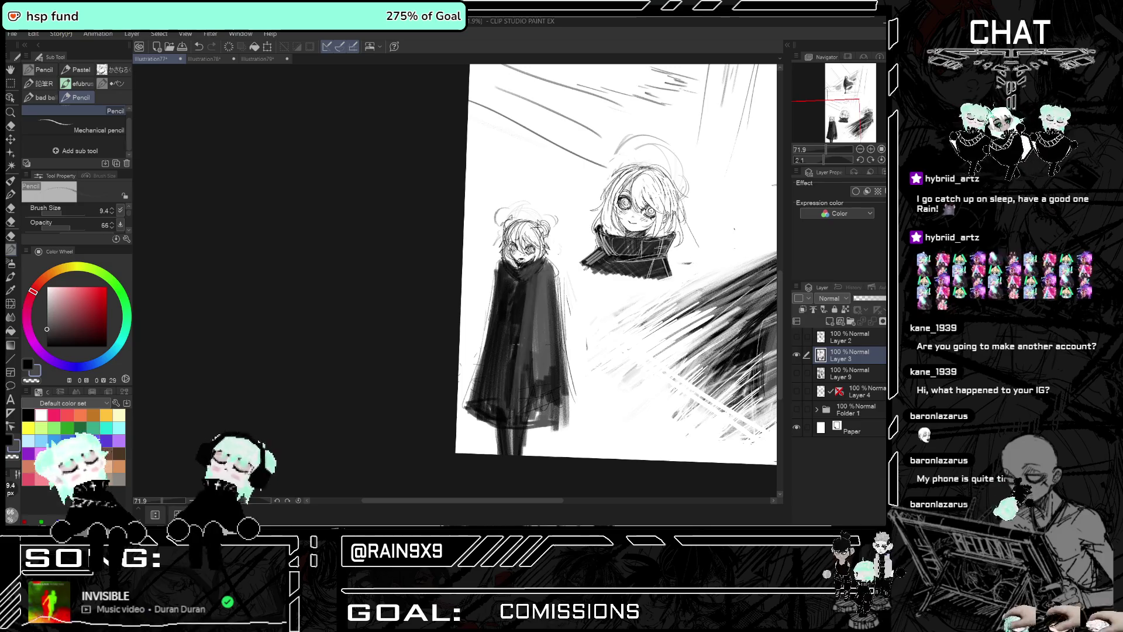
{"action": "left_click_drag", "start_coordinate": [530, 346], "coordinate": [526, 421]}
{"action": "left_click_drag", "start_coordinate": [547, 376], "coordinate": [550, 404]}
{"action": "left_click_drag", "start_coordinate": [555, 349], "coordinate": [554, 407]}
{"action": "left_click_drag", "start_coordinate": [550, 357], "coordinate": [519, 374]}
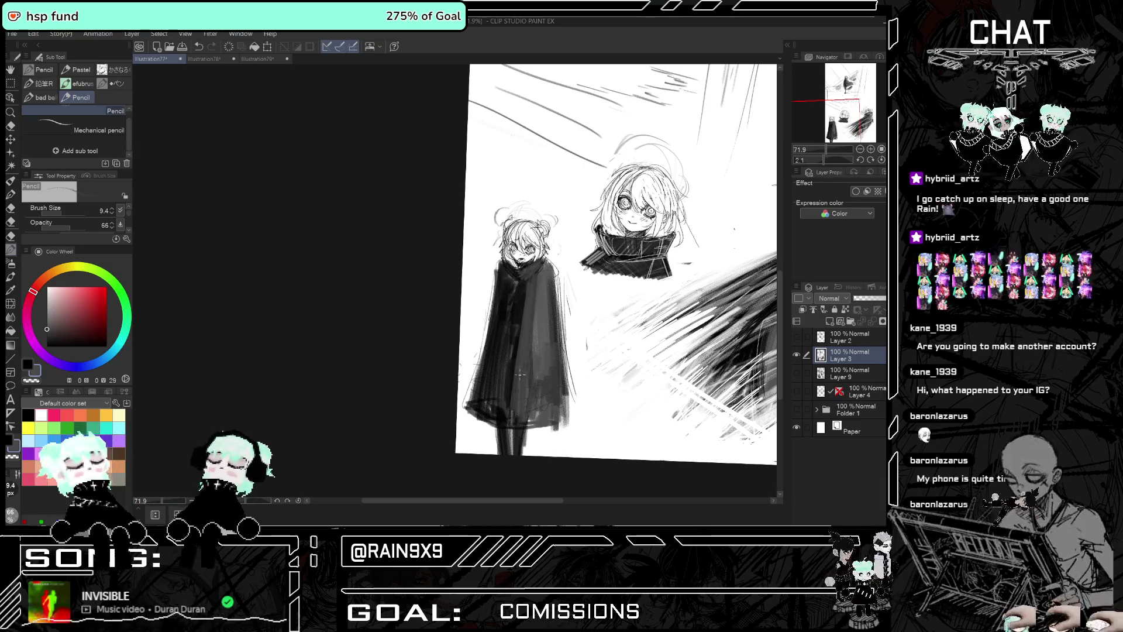
{"action": "mouse_move", "coordinate": [513, 290]}
{"action": "left_mouse_down"}
{"action": "mouse_move", "coordinate": [496, 372]}
{"action": "mouse_move", "coordinate": [505, 422]}
{"action": "left_mouse_up"}
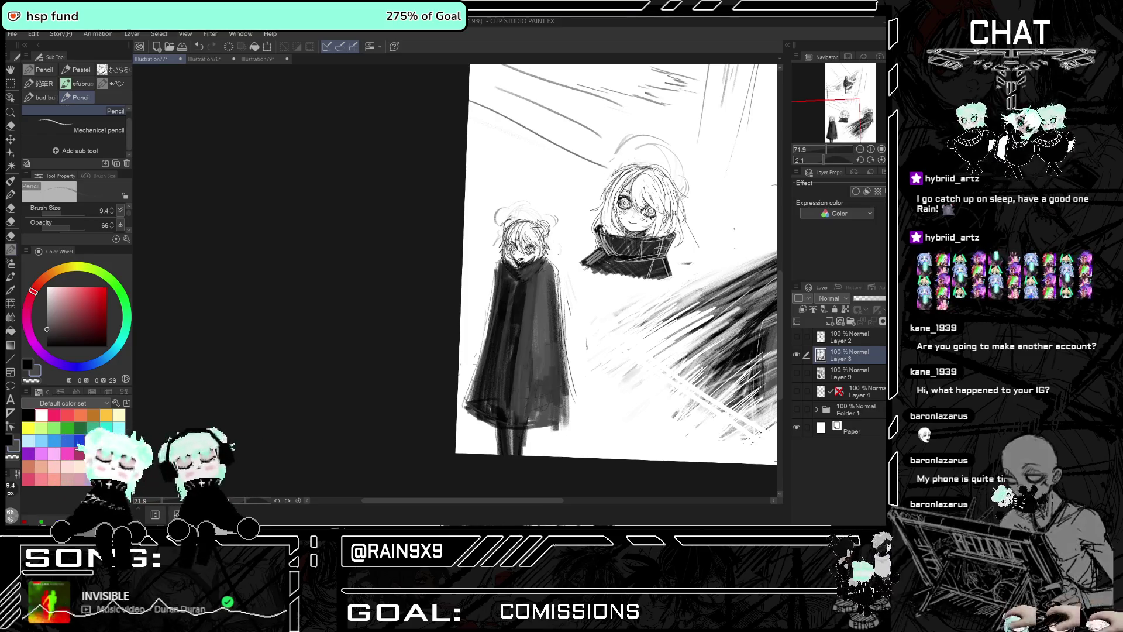
{"action": "scroll", "coordinate": [441, 305], "scroll_direction": "down", "scroll_amount": 2}
Add dark fine-pencil lines along the cloak's left edge and shoulder
{"action": "key", "text": "h"}
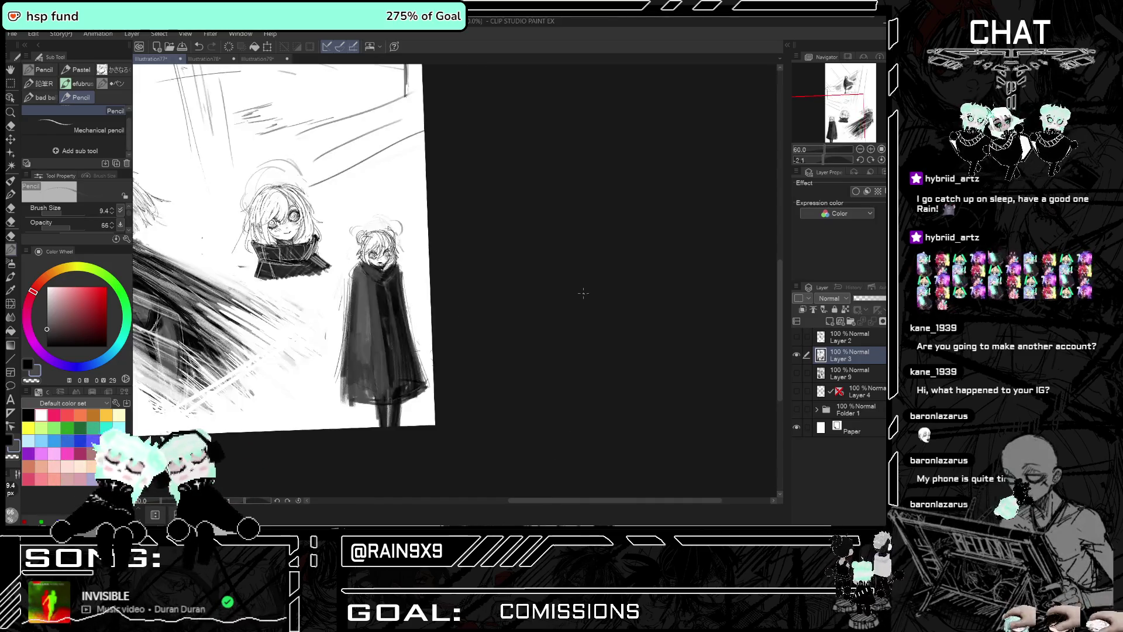
{"action": "key", "text": "h"}
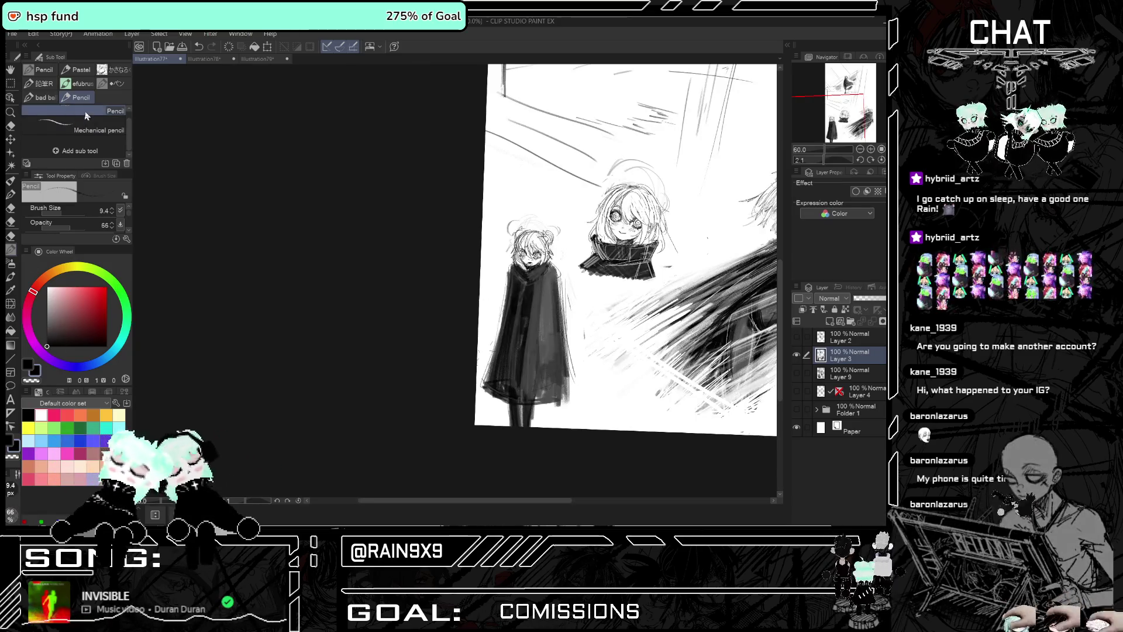
{"action": "left_click", "coordinate": [116, 124]}
{"action": "scroll", "coordinate": [543, 209], "scroll_direction": "up", "scroll_amount": 3}
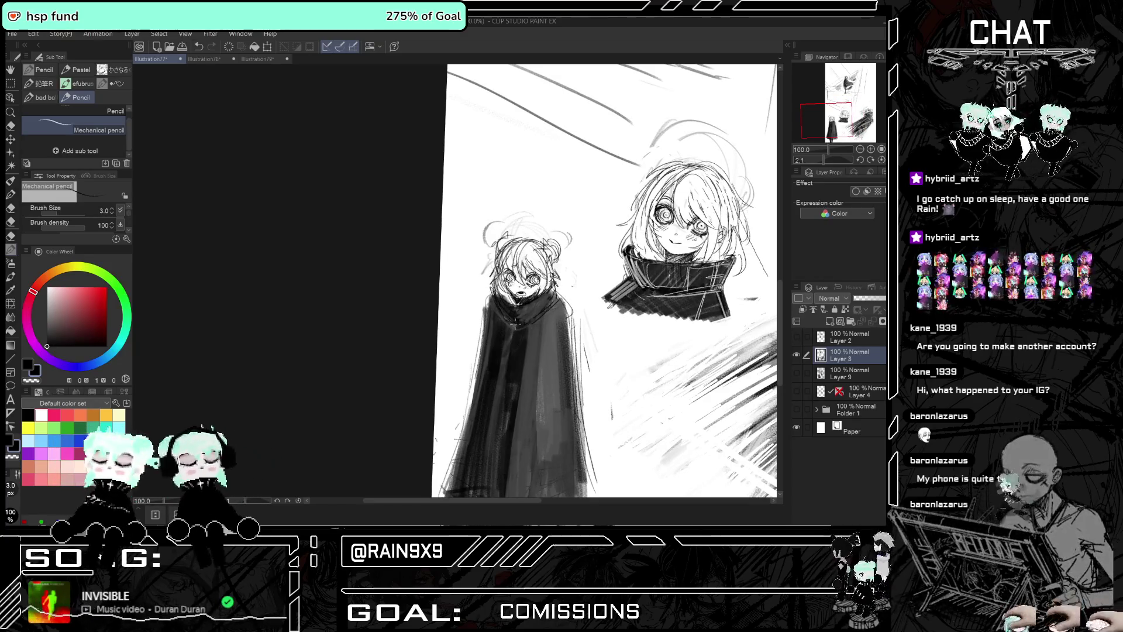
{"action": "left_click_drag", "start_coordinate": [486, 301], "coordinate": [482, 336]}
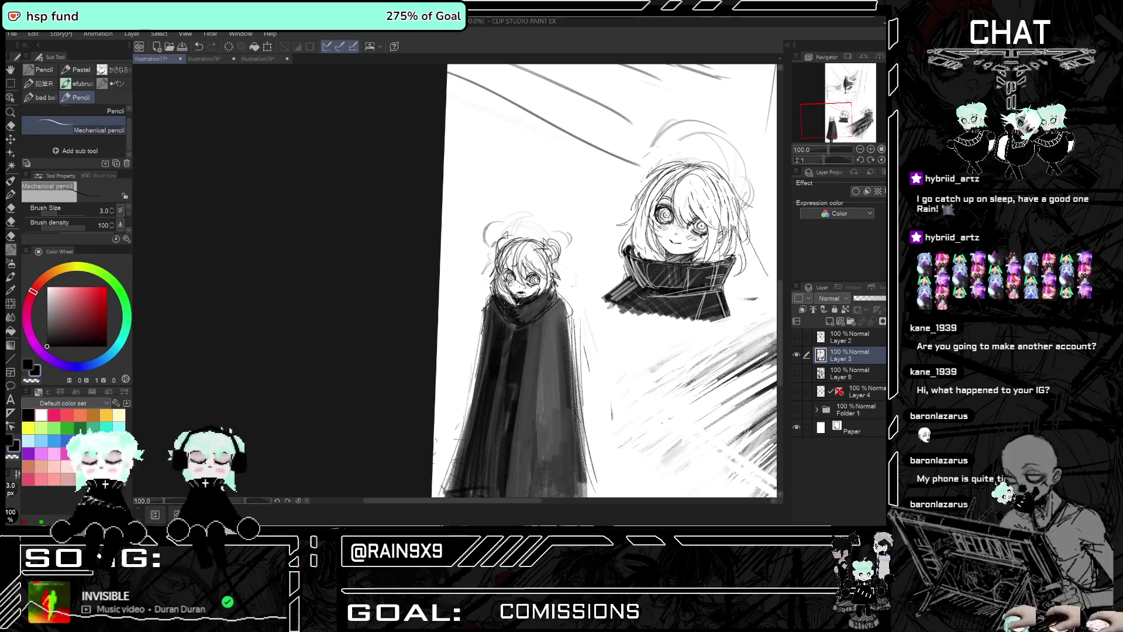
{"action": "left_click_drag", "start_coordinate": [553, 292], "coordinate": [568, 318]}
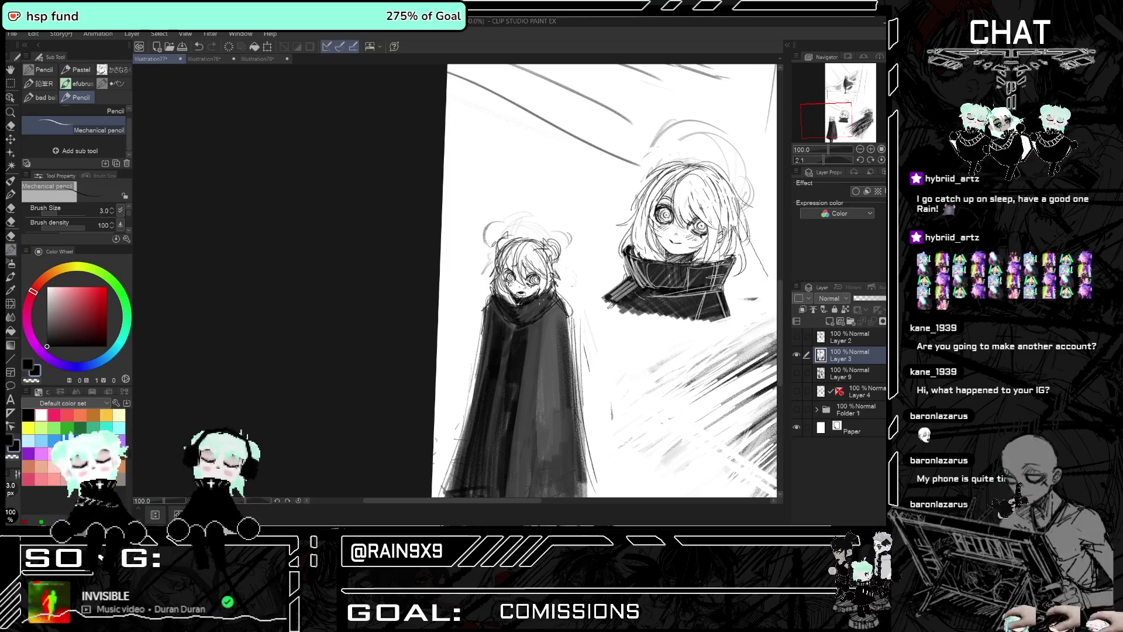
Review the caped figure zoomed and mirrored, then pick a slightly tinted grey to draw with
{"action": "scroll", "coordinate": [549, 299], "scroll_direction": "down", "scroll_amount": 2}
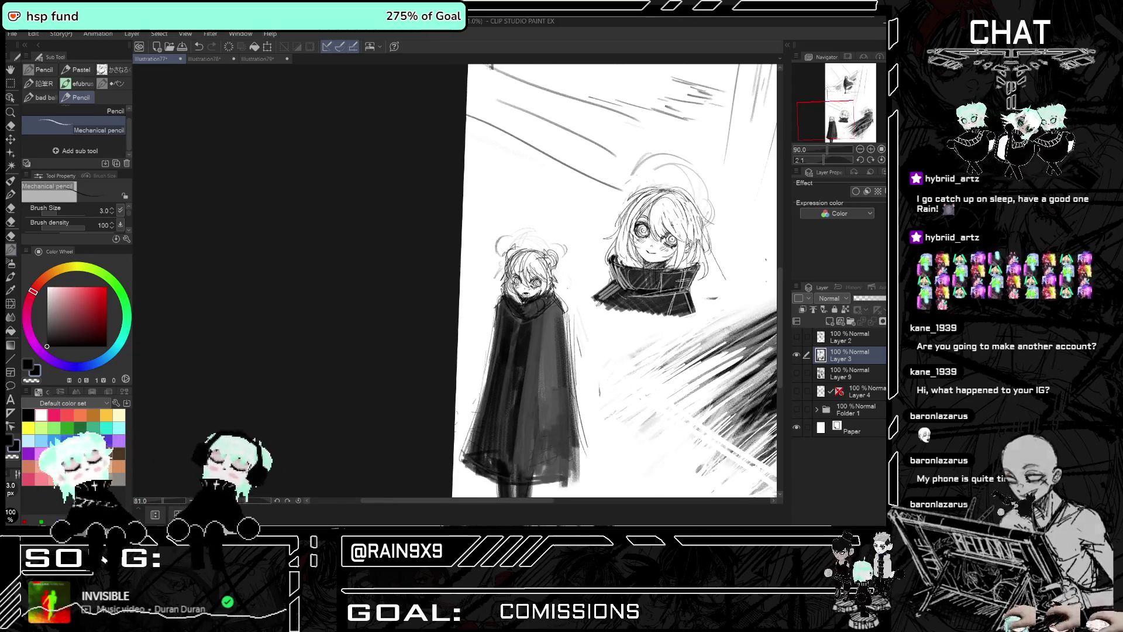
{"action": "scroll", "coordinate": [550, 299], "scroll_direction": "down", "scroll_amount": 1}
{"action": "scroll", "coordinate": [538, 284], "scroll_direction": "up", "scroll_amount": 2}
{"action": "scroll", "coordinate": [539, 284], "scroll_direction": "up", "scroll_amount": 2}
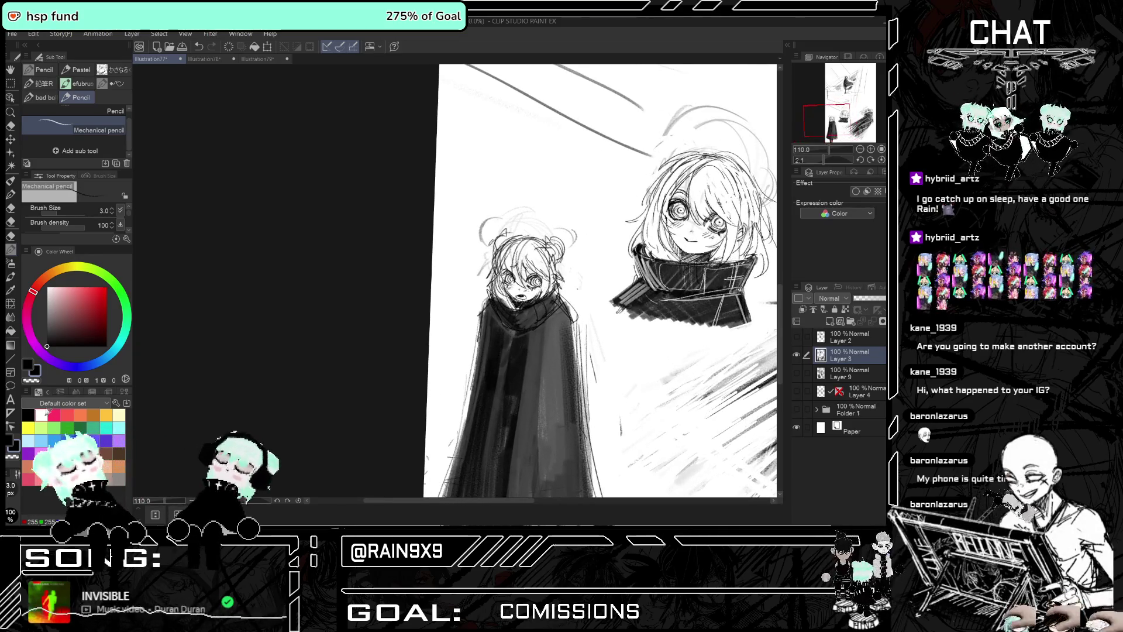
{"action": "scroll", "coordinate": [524, 286], "scroll_direction": "up", "scroll_amount": 2}
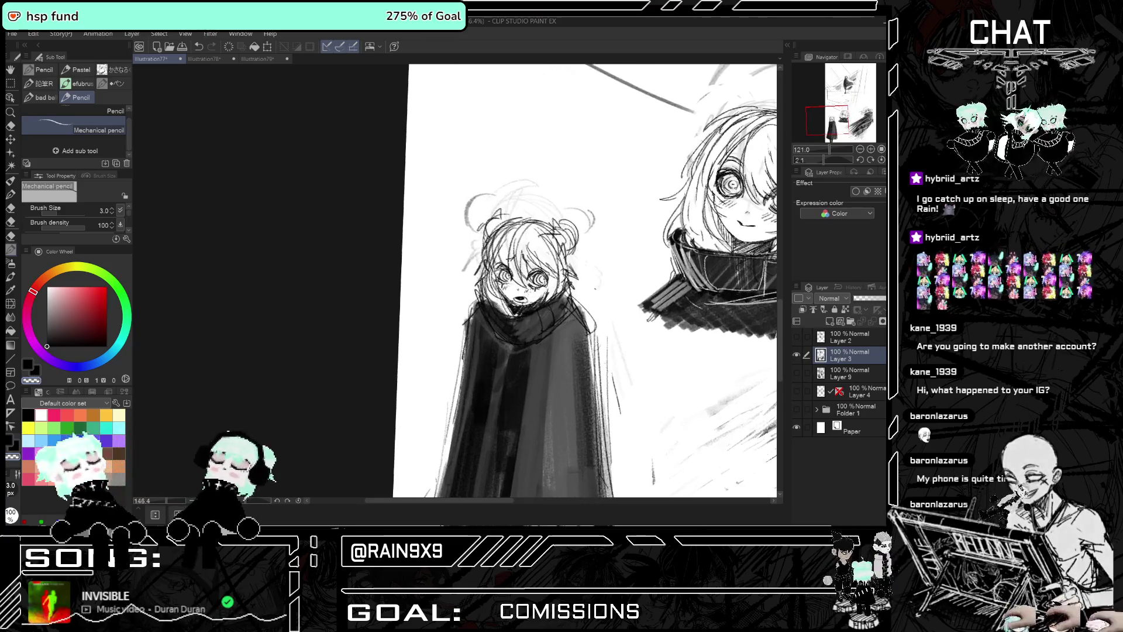
{"action": "scroll", "coordinate": [524, 287], "scroll_direction": "up", "scroll_amount": 1}
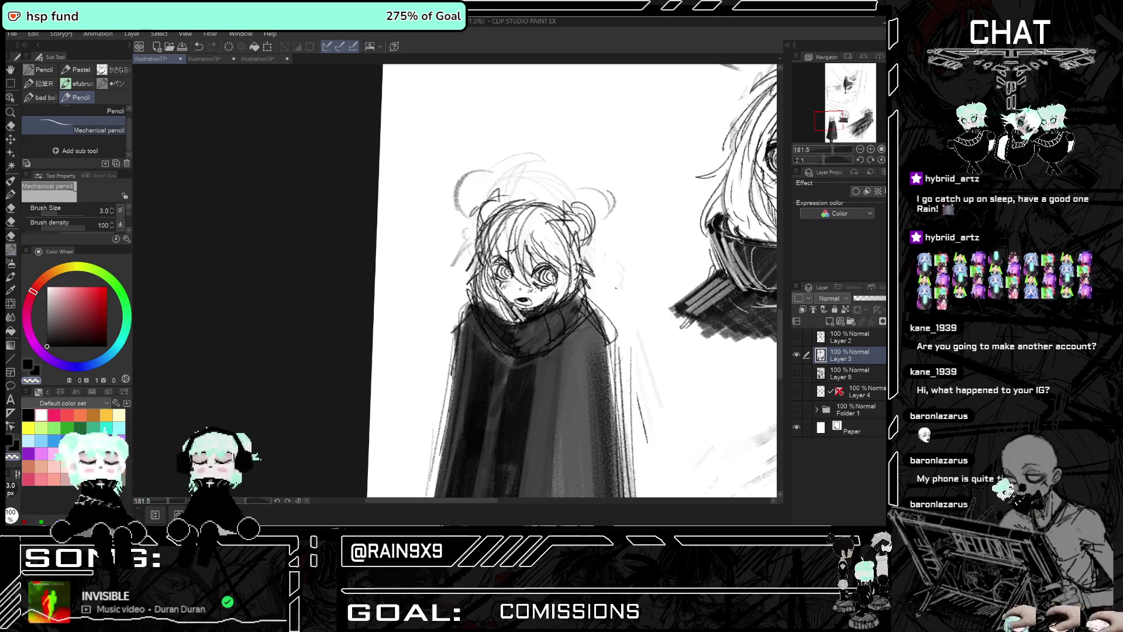
{"action": "scroll", "coordinate": [579, 328], "scroll_direction": "down", "scroll_amount": 1}
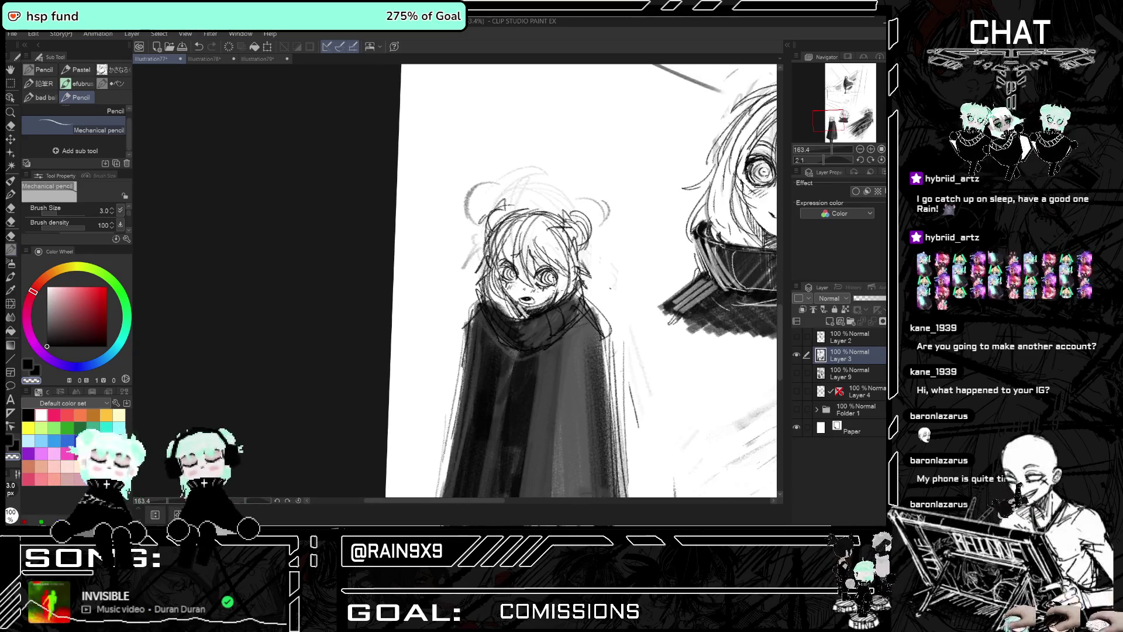
{"action": "scroll", "coordinate": [428, 281], "scroll_direction": "down", "scroll_amount": 5}
{"action": "scroll", "coordinate": [428, 281], "scroll_direction": "down", "scroll_amount": 3}
{"action": "key", "text": "h"}
{"action": "key", "text": "h"}
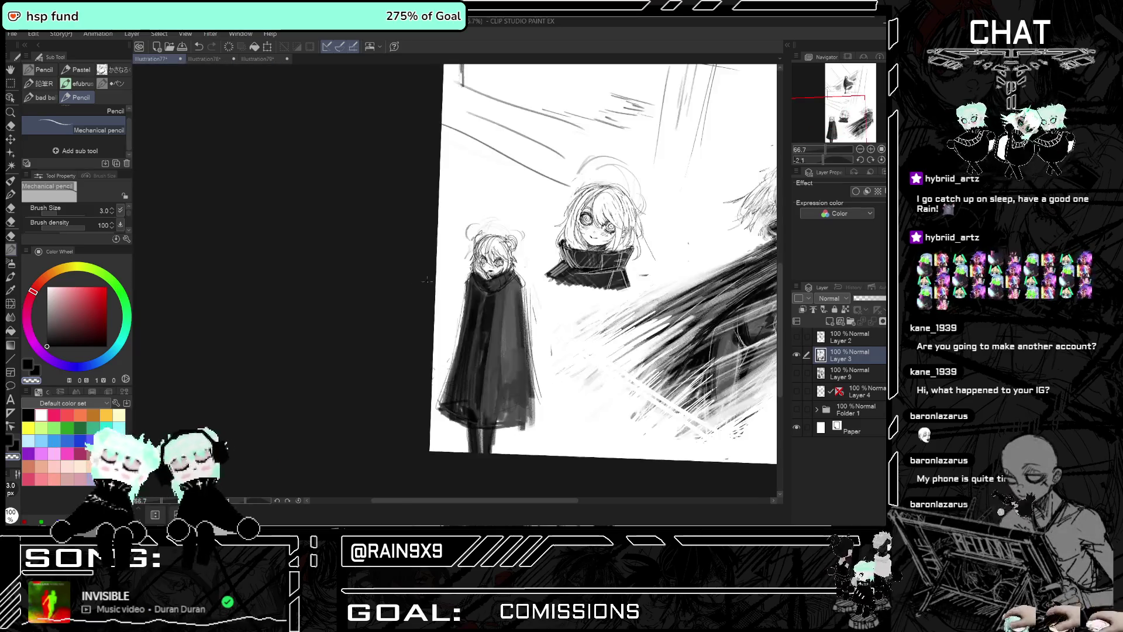
{"action": "scroll", "coordinate": [427, 281], "scroll_direction": "up", "scroll_amount": 1}
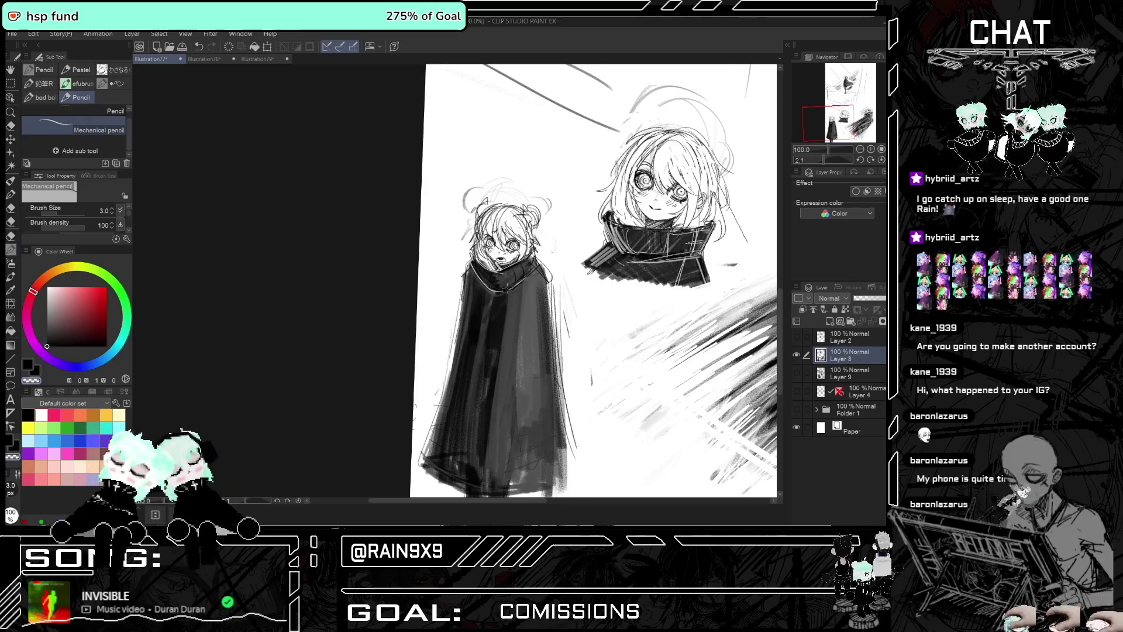
{"action": "scroll", "coordinate": [506, 275], "scroll_direction": "down", "scroll_amount": 3}
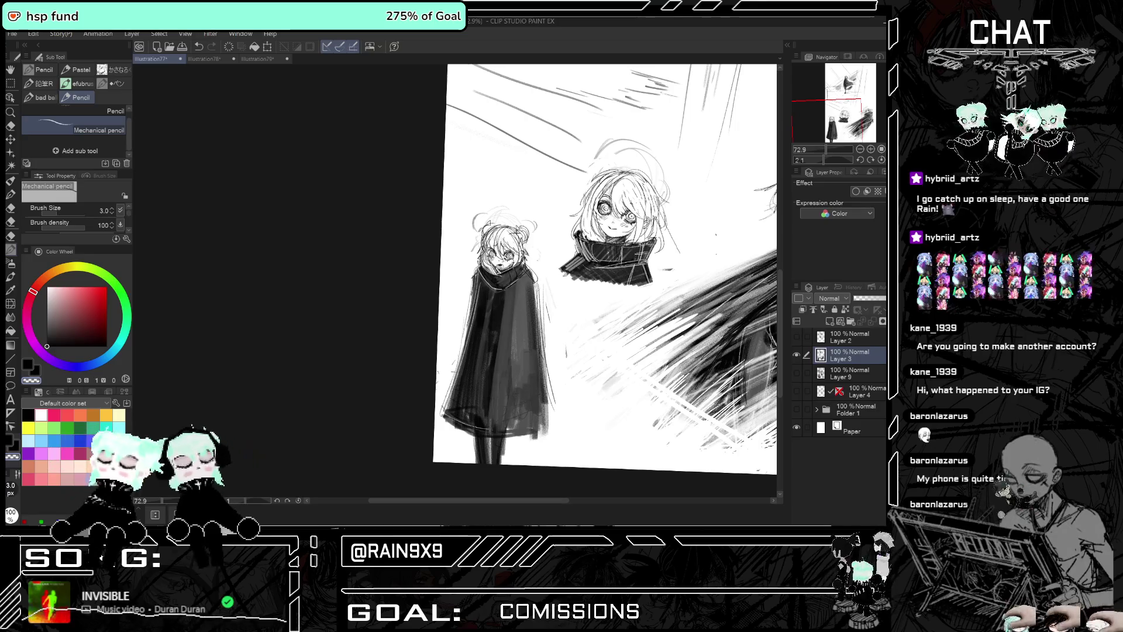
{"action": "scroll", "coordinate": [509, 251], "scroll_direction": "up", "scroll_amount": 2}
{"action": "scroll", "coordinate": [509, 252], "scroll_direction": "up", "scroll_amount": 2}
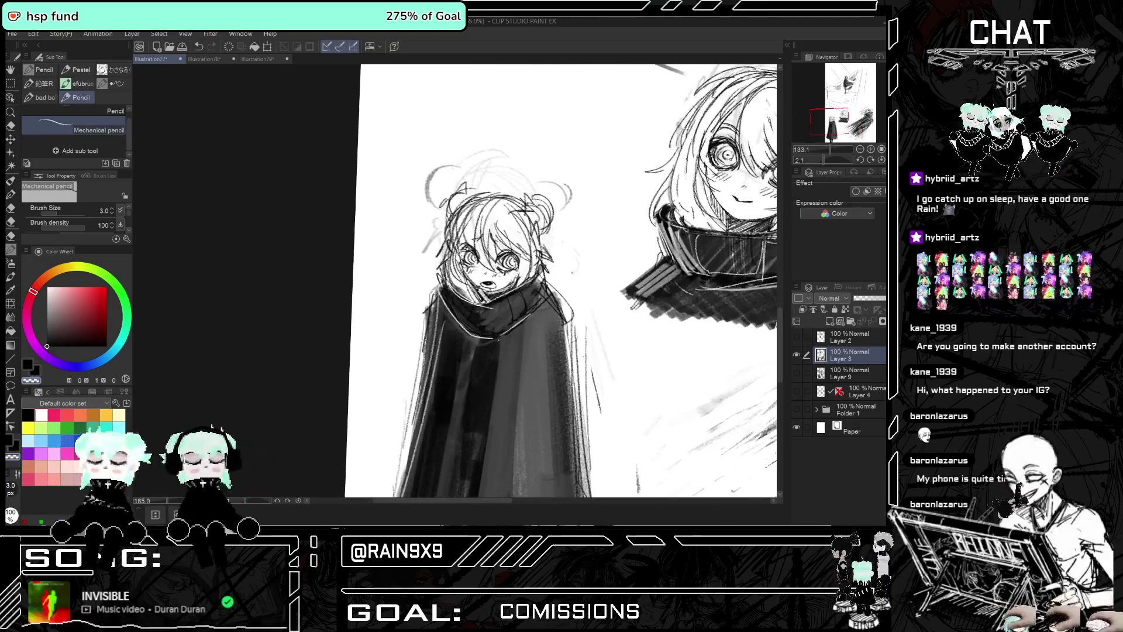
{"action": "scroll", "coordinate": [509, 251], "scroll_direction": "up", "scroll_amount": 1}
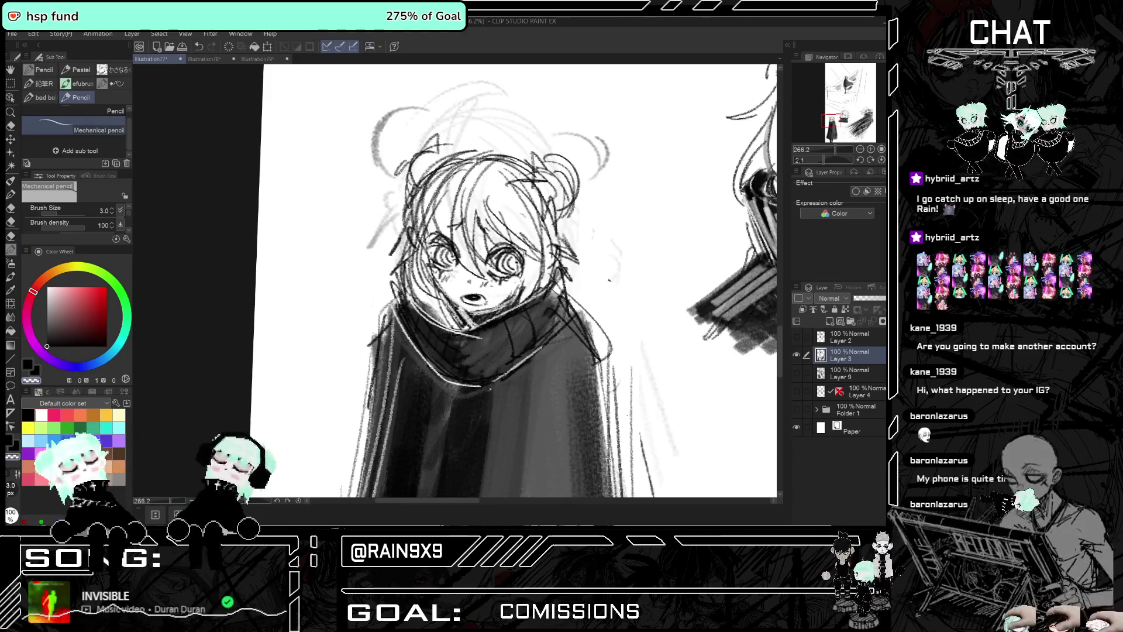
{"action": "scroll", "coordinate": [468, 203], "scroll_direction": "down", "scroll_amount": 4}
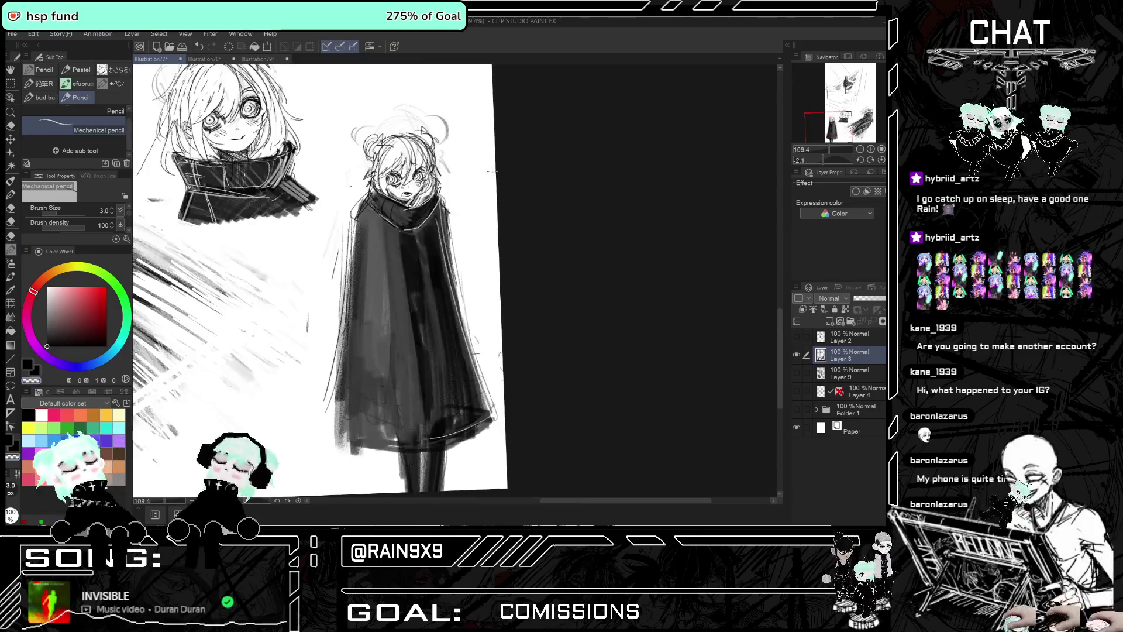
{"action": "scroll", "coordinate": [468, 204], "scroll_direction": "down", "scroll_amount": 2}
{"action": "key", "text": "h"}
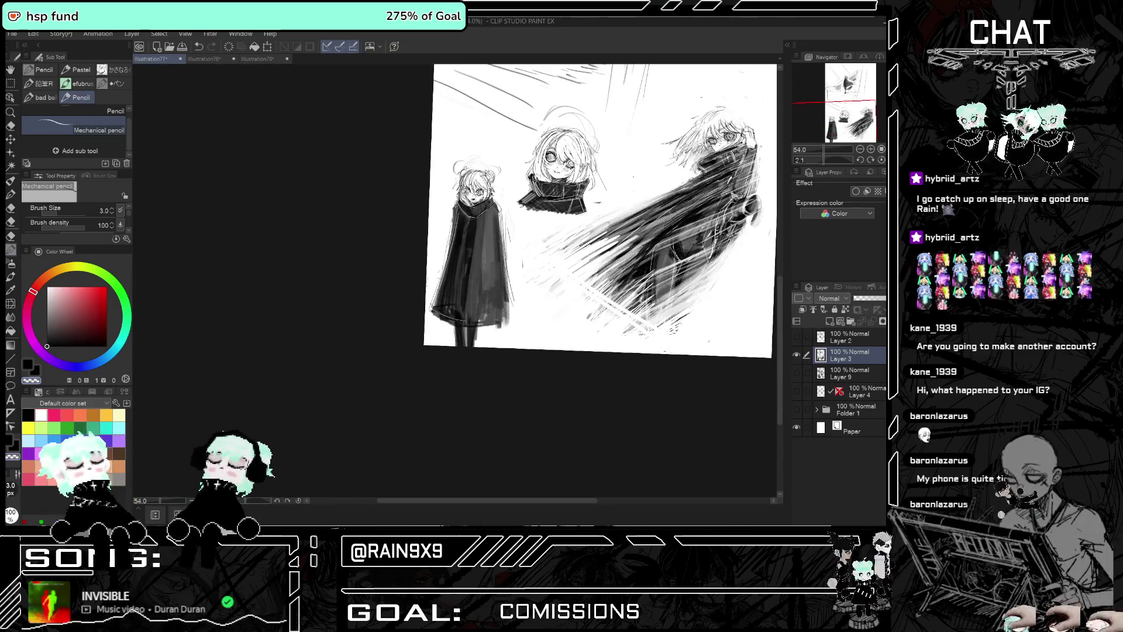
{"action": "scroll", "coordinate": [468, 204], "scroll_direction": "up", "scroll_amount": 1}
{"action": "scroll", "coordinate": [579, 242], "scroll_direction": "down", "scroll_amount": 2}
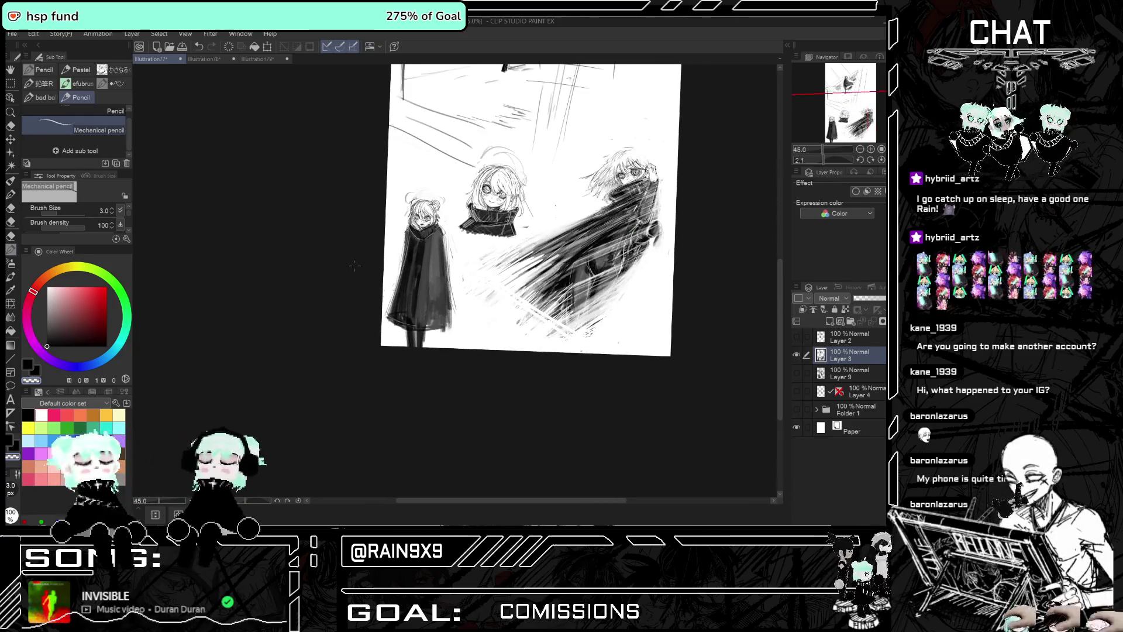
{"action": "scroll", "coordinate": [319, 257], "scroll_direction": "up", "scroll_amount": 1}
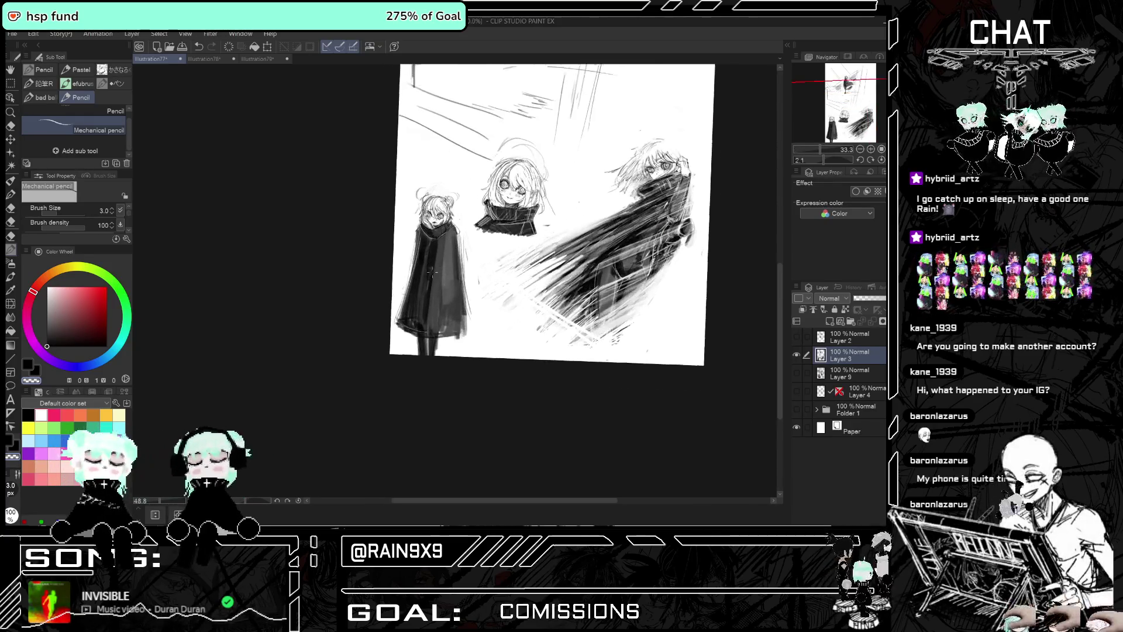
{"action": "scroll", "coordinate": [425, 218], "scroll_direction": "up", "scroll_amount": 2}
{"action": "scroll", "coordinate": [426, 218], "scroll_direction": "up", "scroll_amount": 2}
{"action": "scroll", "coordinate": [426, 218], "scroll_direction": "up", "scroll_amount": 1}
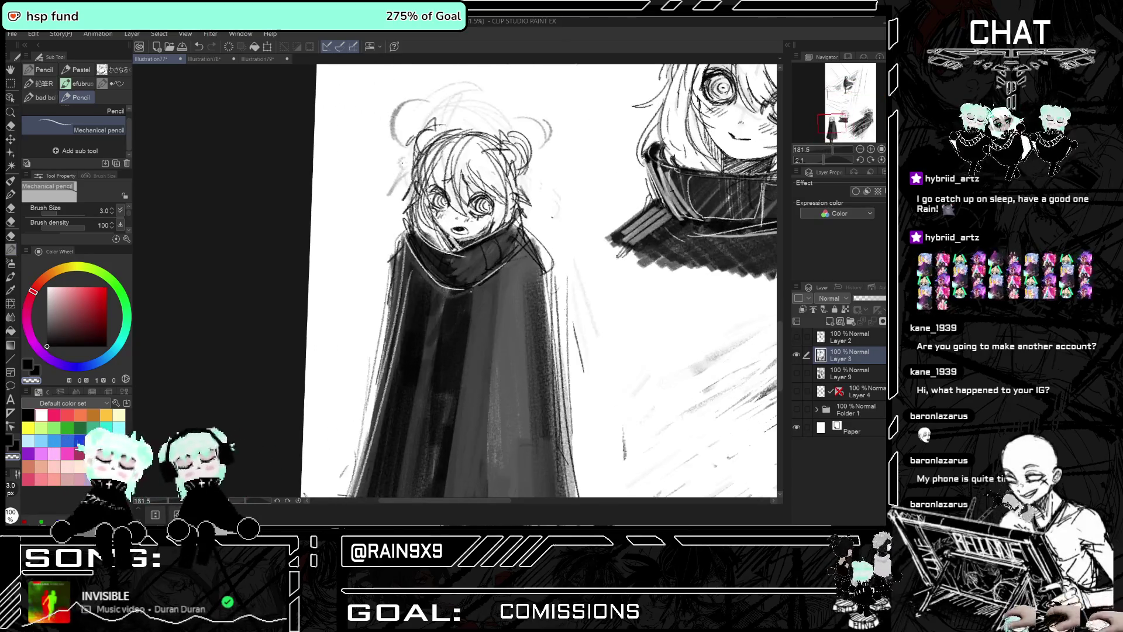
{"action": "left_click", "coordinate": [64, 345]}
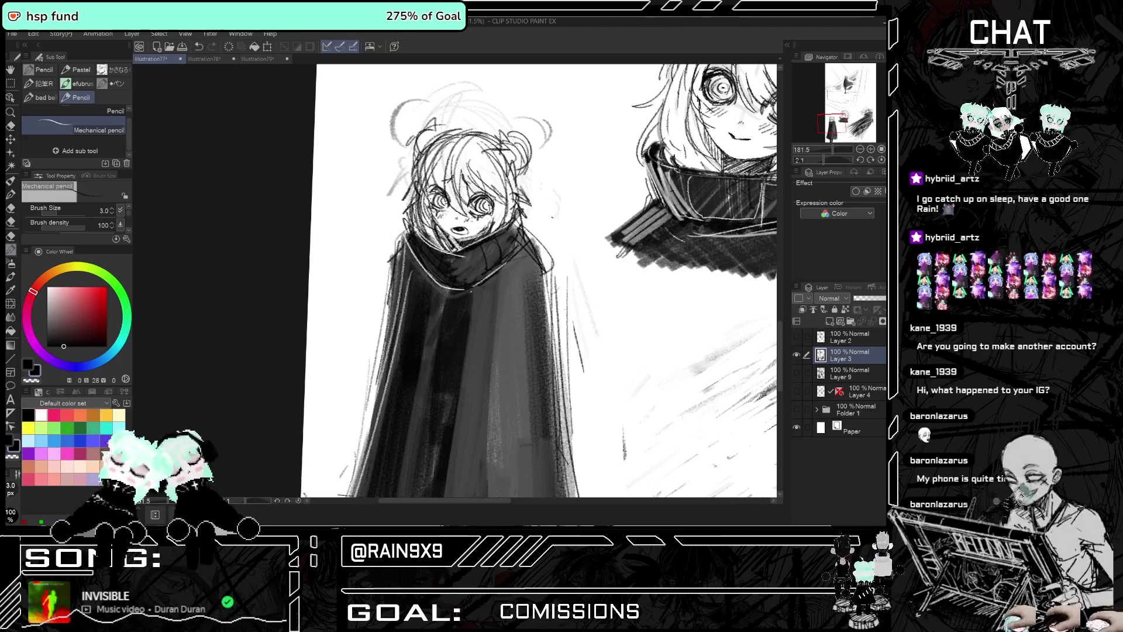
{"action": "scroll", "coordinate": [544, 281], "scroll_direction": "down", "scroll_amount": 1}
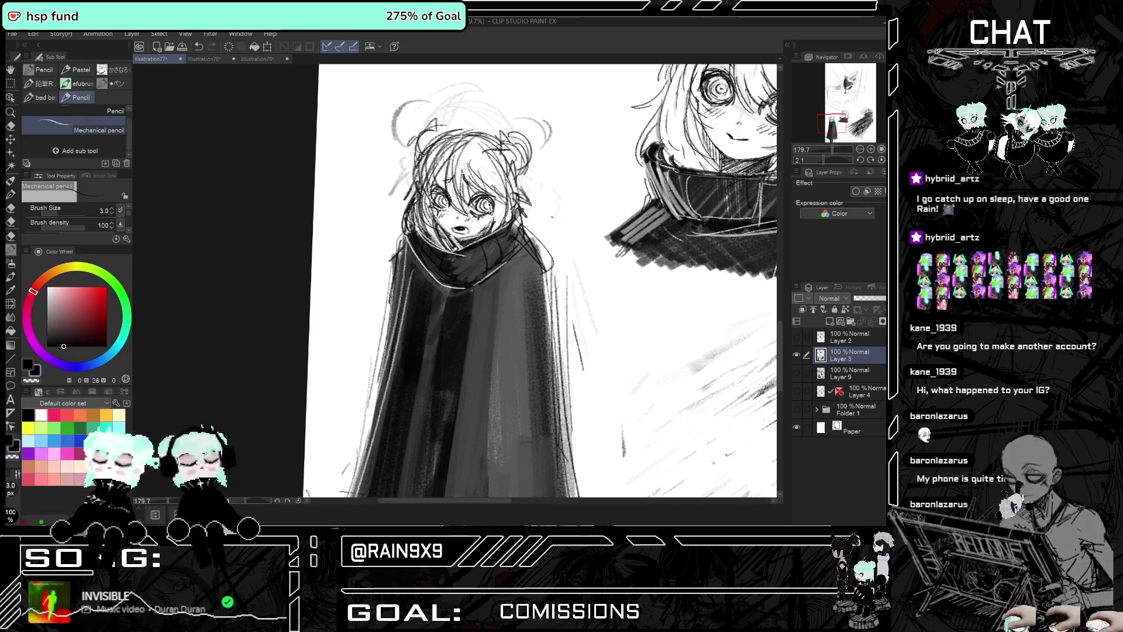
Erase stray hair lines on the caped figure with a size 8.7 Hard eraser, checking mirrored
{"action": "key", "text": "e"}
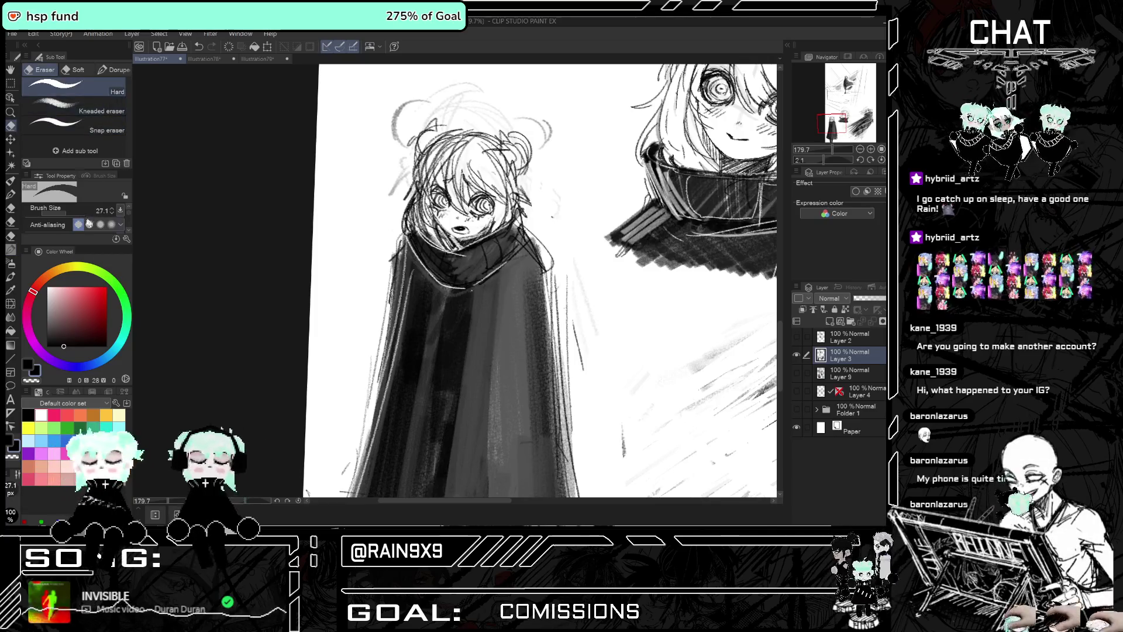
{"action": "left_click_drag", "start_coordinate": [68, 210], "coordinate": [50, 211]}
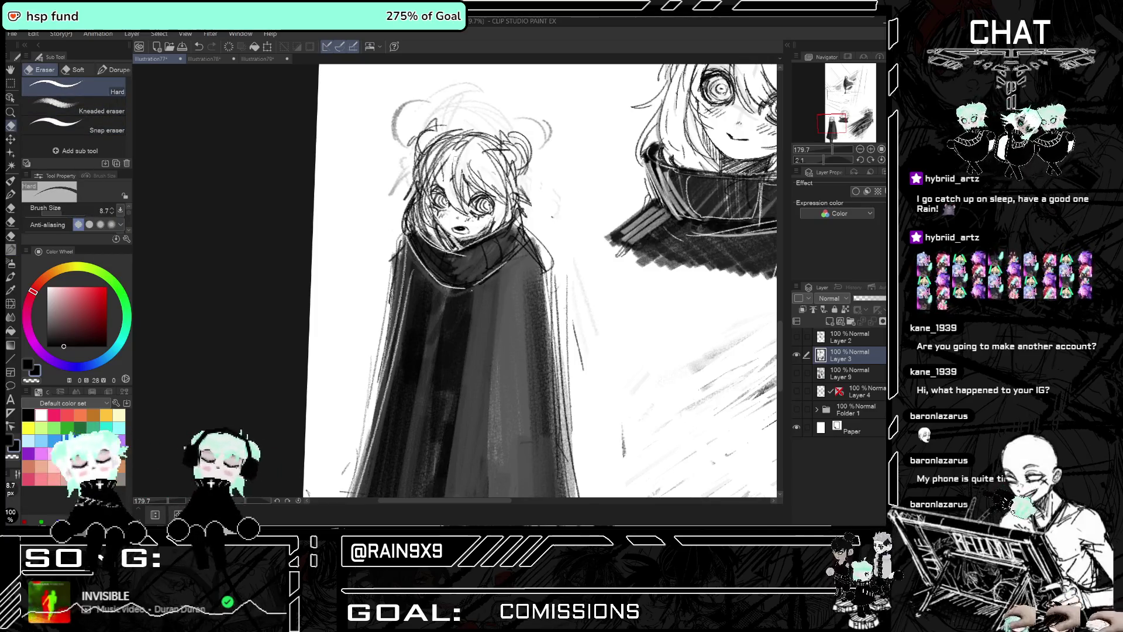
{"action": "left_click_drag", "start_coordinate": [463, 199], "coordinate": [451, 158]}
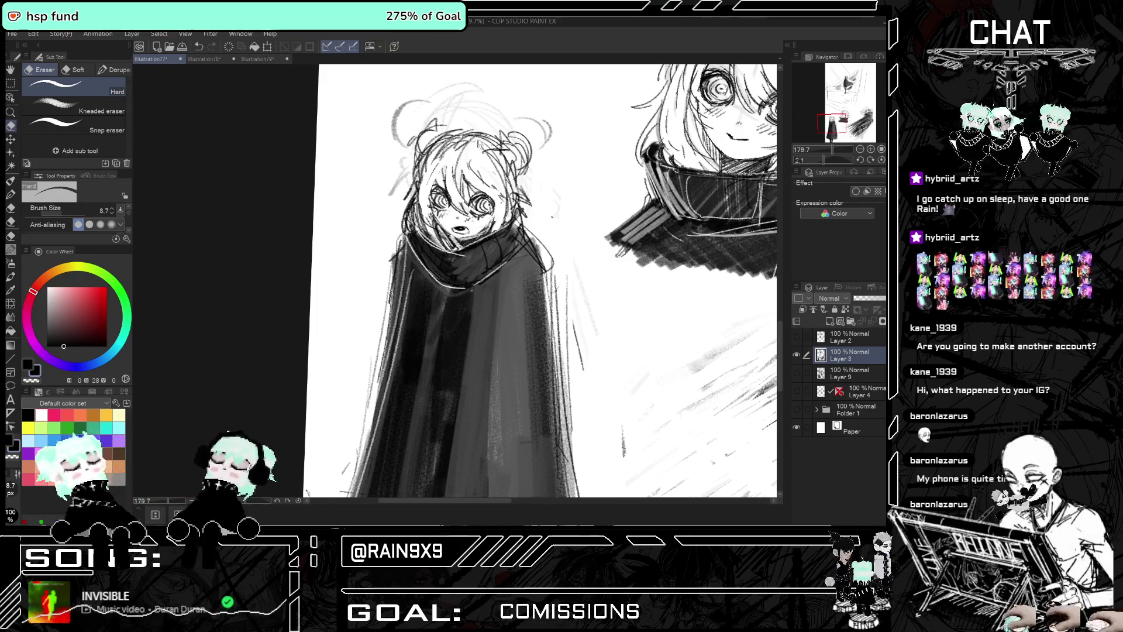
{"action": "key", "text": "h"}
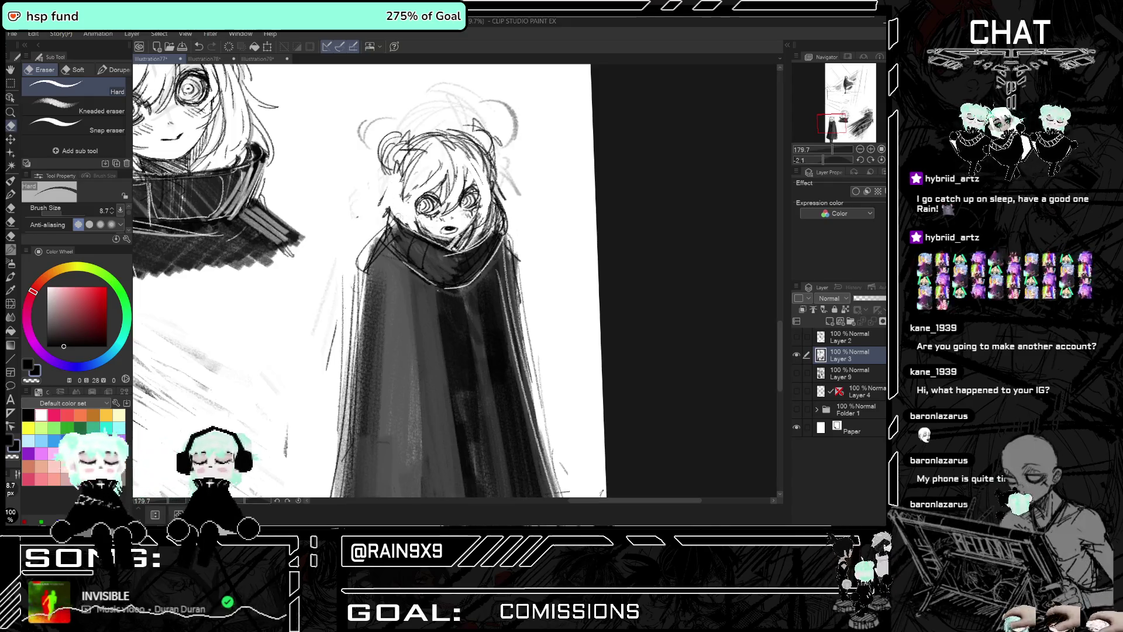
{"action": "key", "text": "h"}
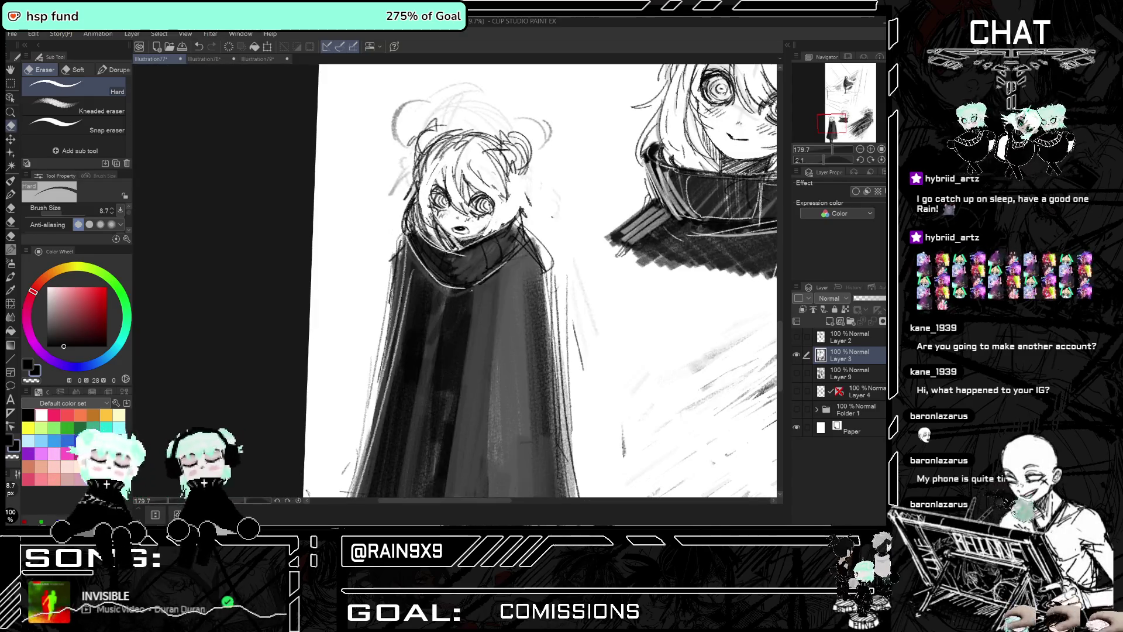
Zoom in on the caped figure and flip the canvas back and forth to check its linework
{"action": "key", "text": "p"}
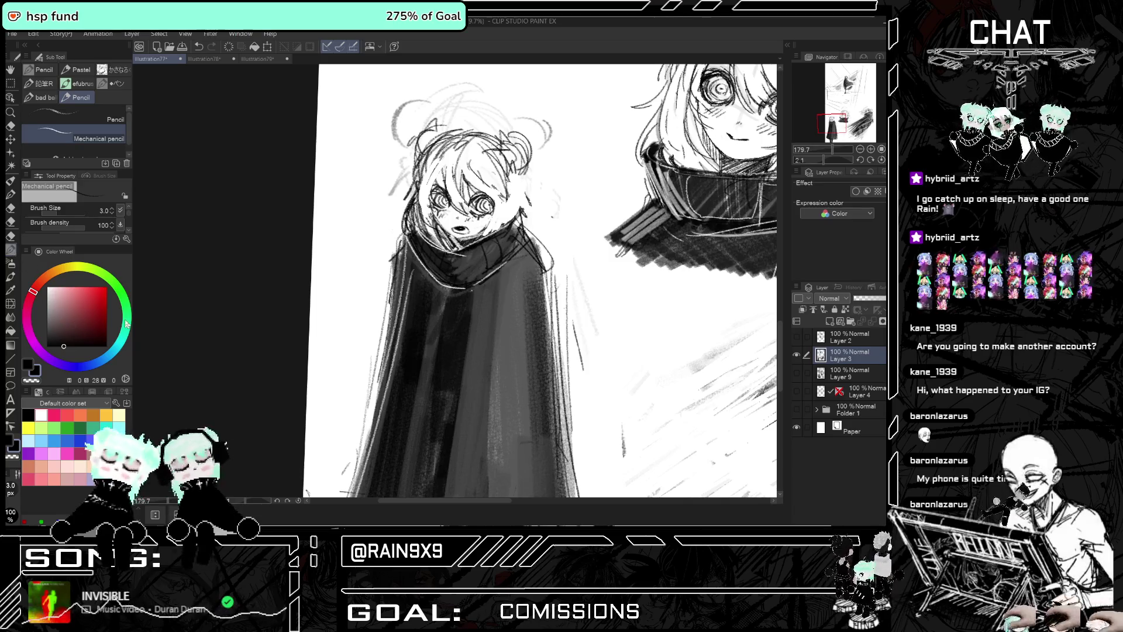
{"action": "key", "text": "ctrl+plus"}
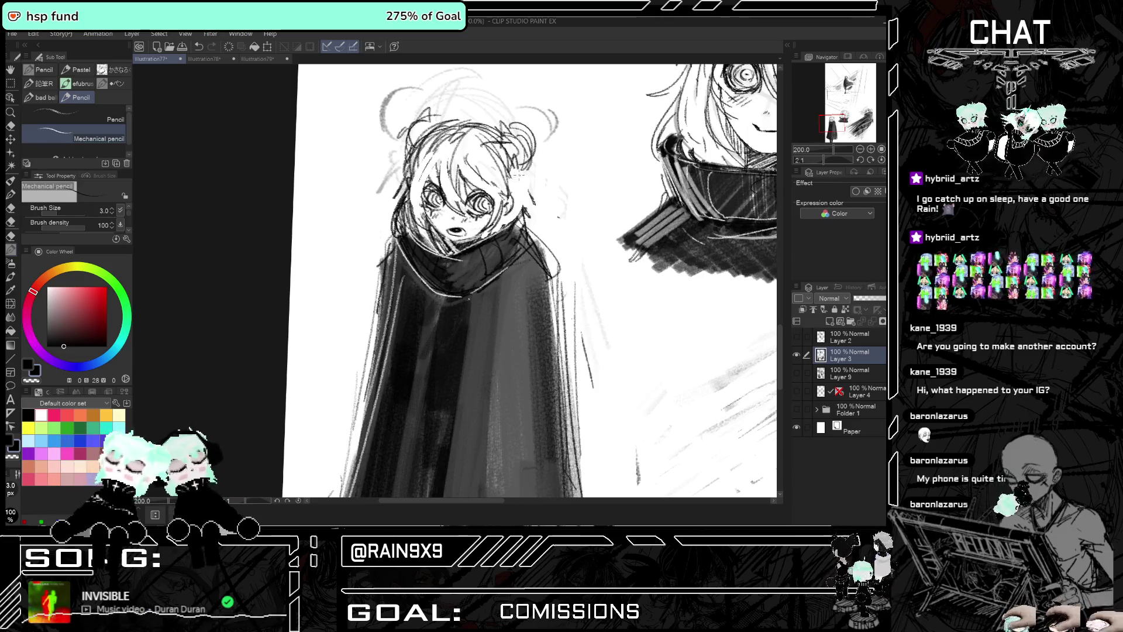
{"action": "key", "text": "h"}
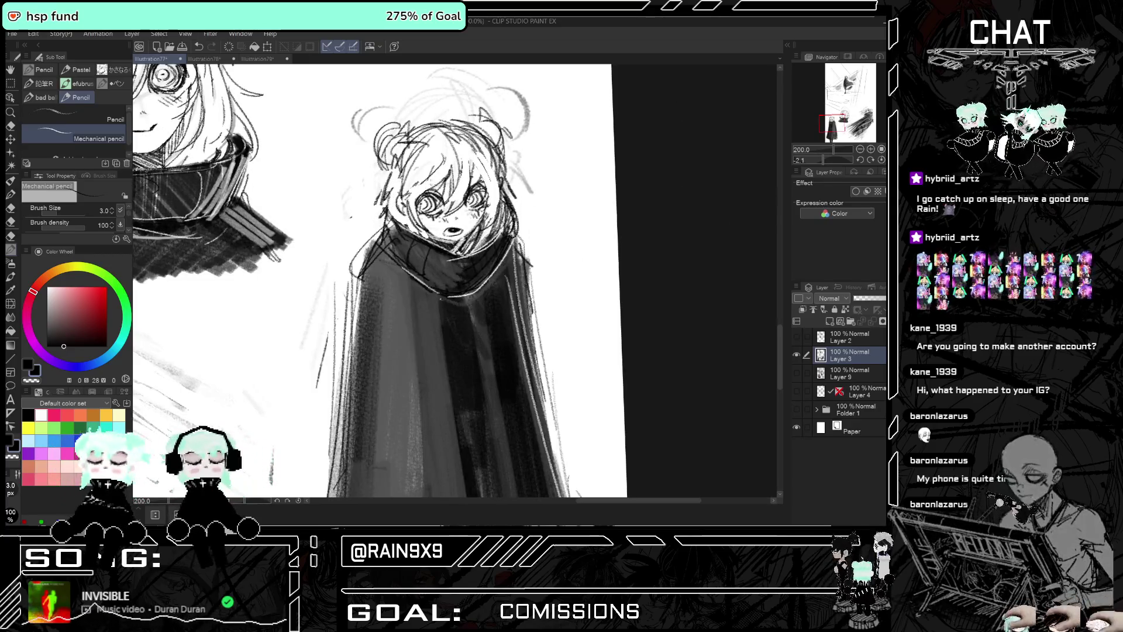
{"action": "key", "text": "h"}
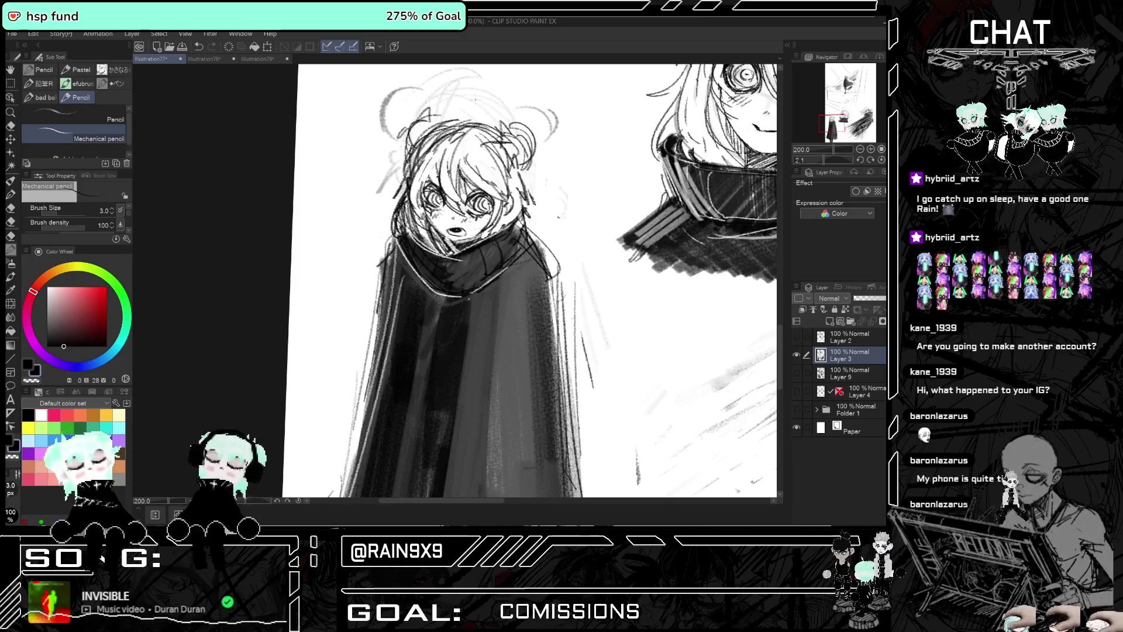
{"action": "scroll", "coordinate": [456, 225], "scroll_direction": "down", "scroll_amount": 2}
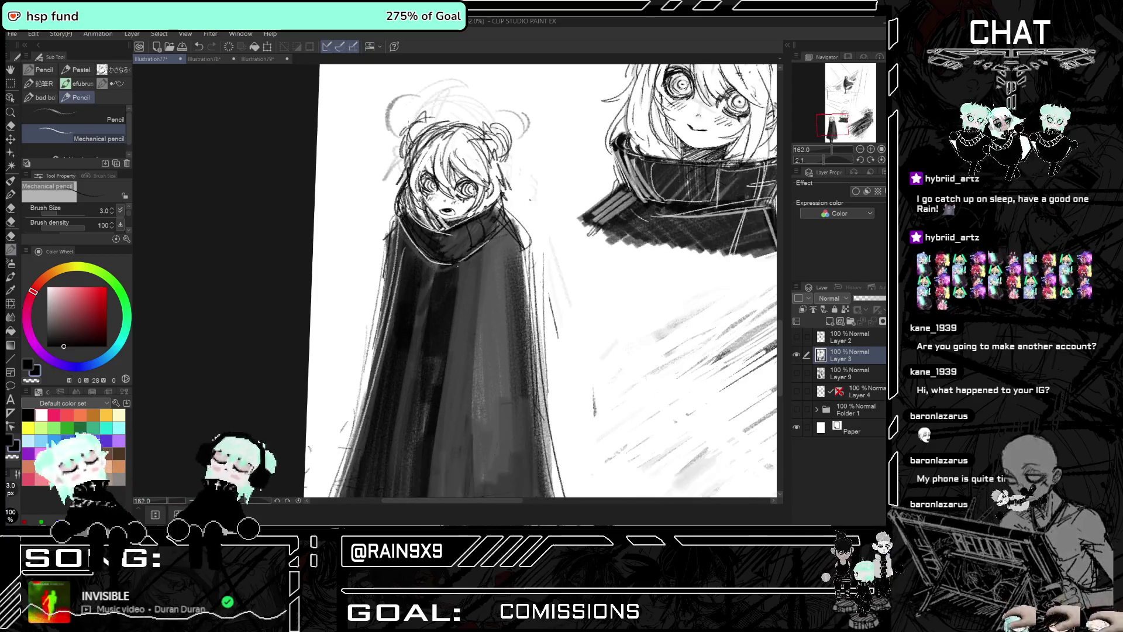
{"action": "scroll", "coordinate": [456, 225], "scroll_direction": "down", "scroll_amount": 1}
{"action": "scroll", "coordinate": [456, 225], "scroll_direction": "down", "scroll_amount": 2}
{"action": "key", "text": "h"}
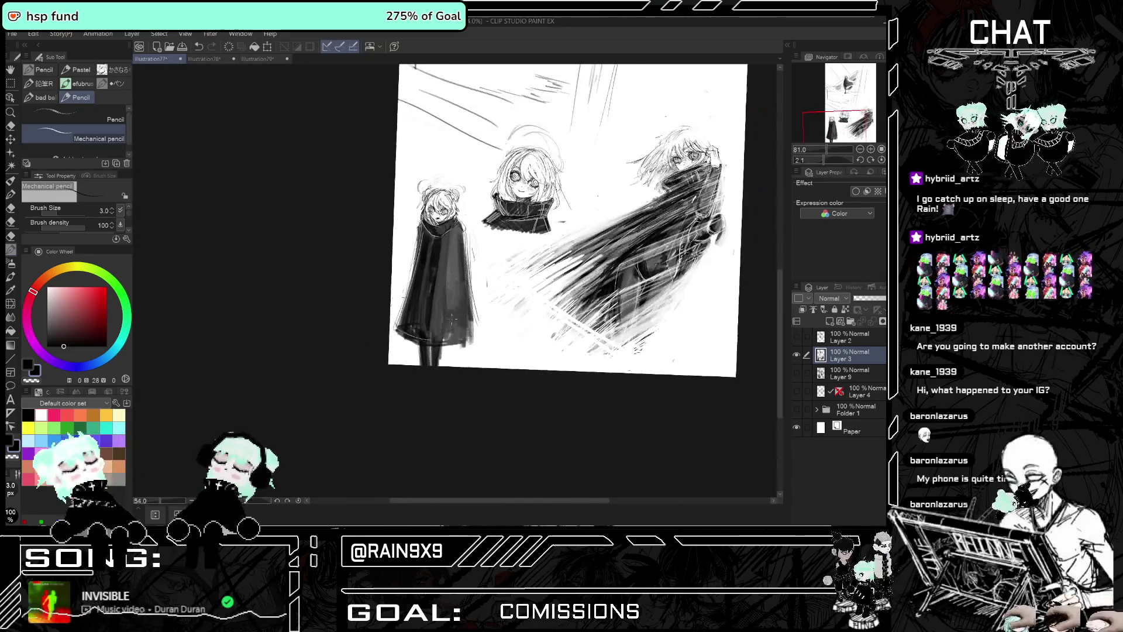
{"action": "scroll", "coordinate": [464, 272], "scroll_direction": "up", "scroll_amount": 1}
{"action": "scroll", "coordinate": [463, 273], "scroll_direction": "up", "scroll_amount": 1}
{"action": "scroll", "coordinate": [463, 273], "scroll_direction": "up", "scroll_amount": 1}
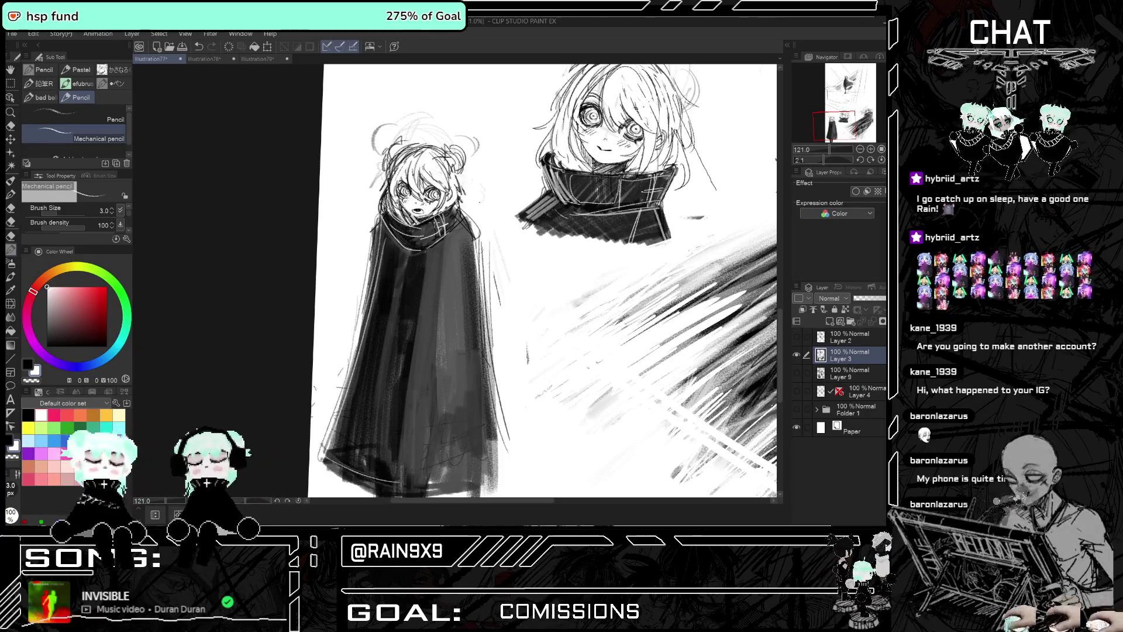
{"action": "scroll", "coordinate": [515, 275], "scroll_direction": "down", "scroll_amount": 3}
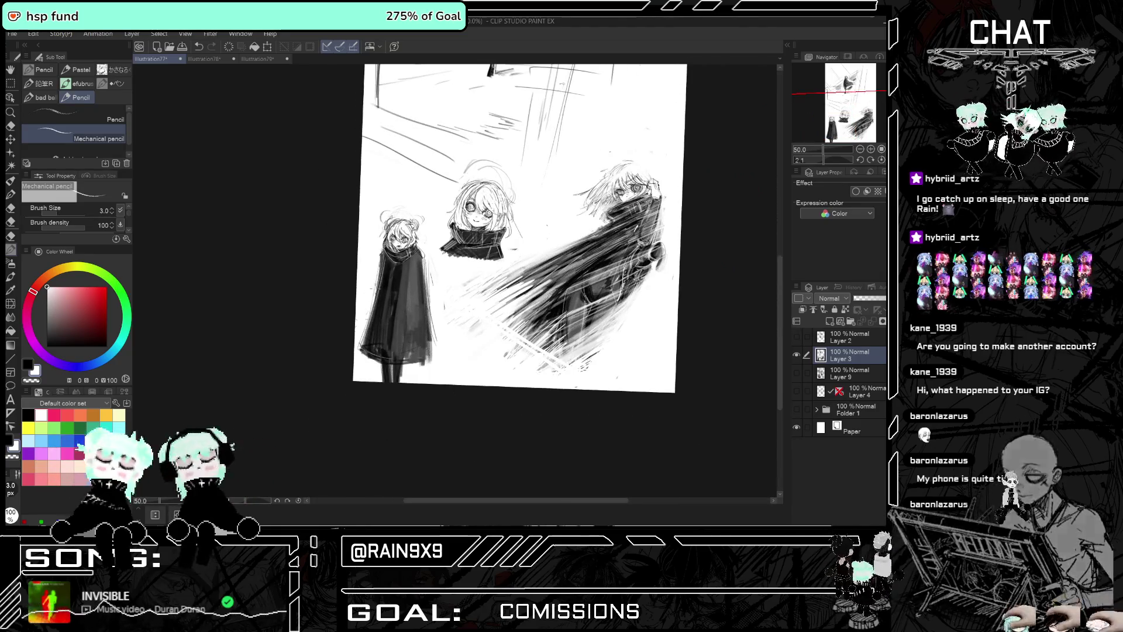
{"action": "scroll", "coordinate": [290, 283], "scroll_direction": "up", "scroll_amount": 2}
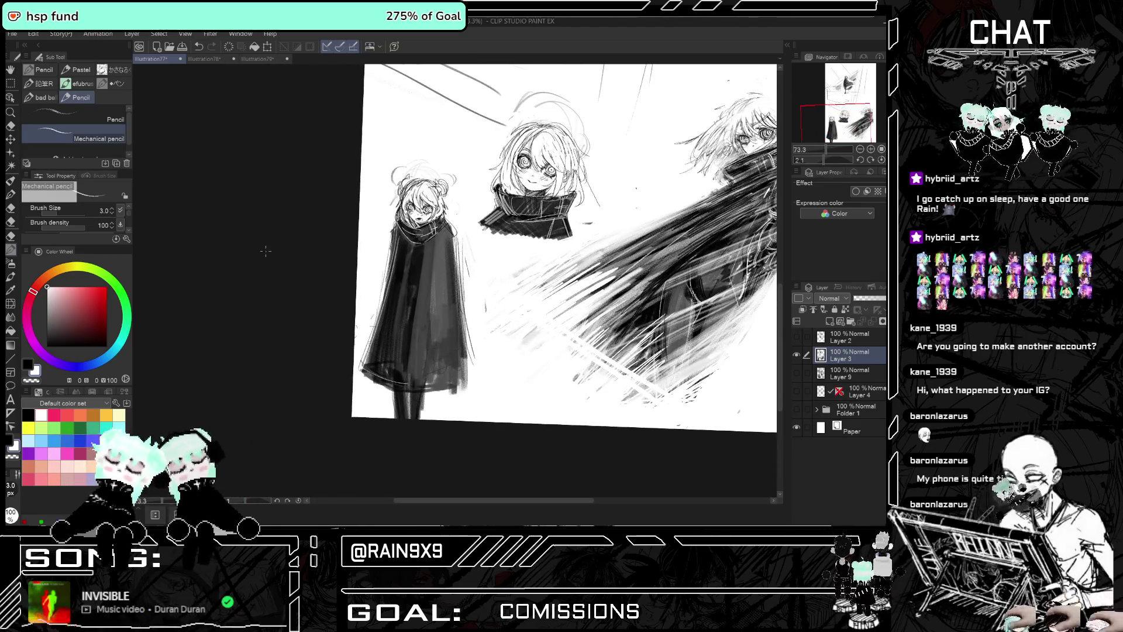
Erase stray lines with the Hard eraser, checking the figure mirrored
{"action": "left_click", "coordinate": [13, 126]}
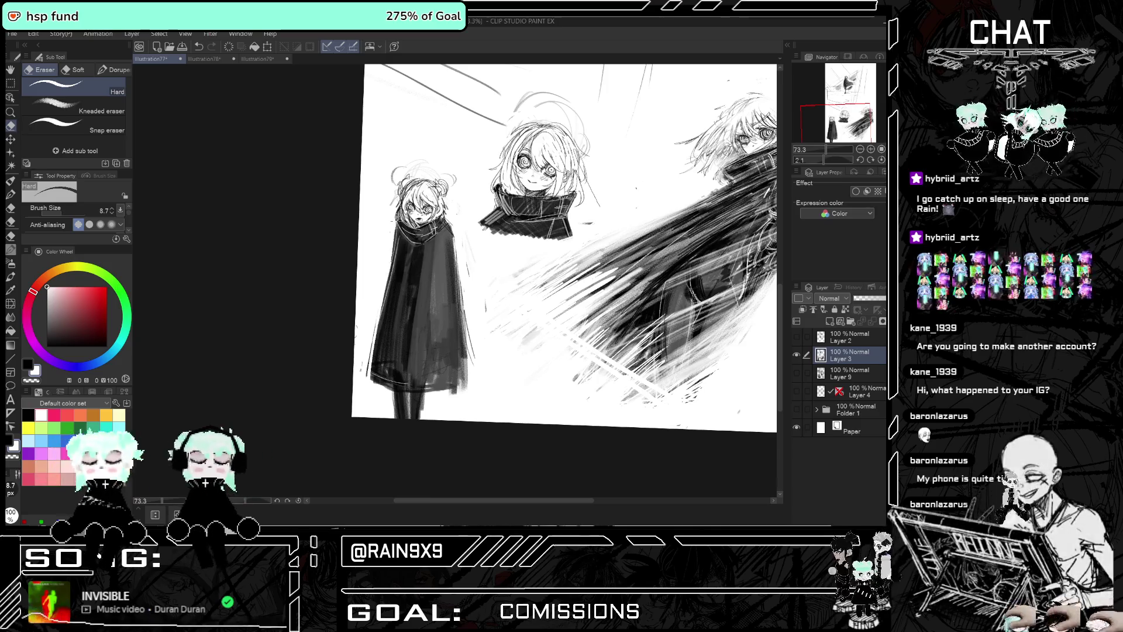
{"action": "key", "text": "h"}
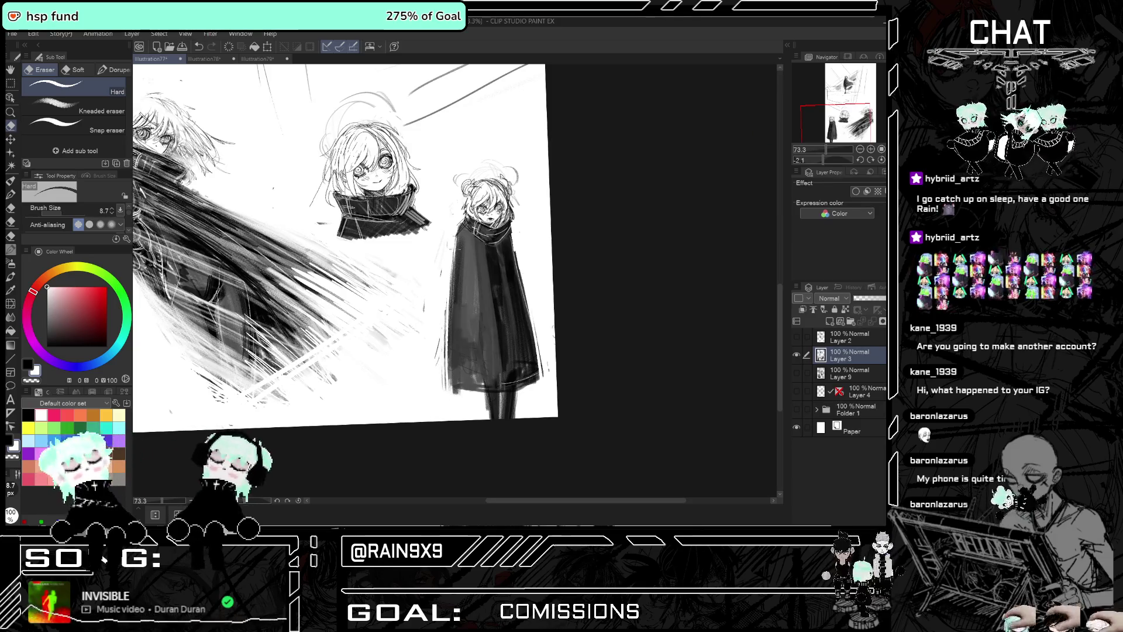
{"action": "key", "text": "h"}
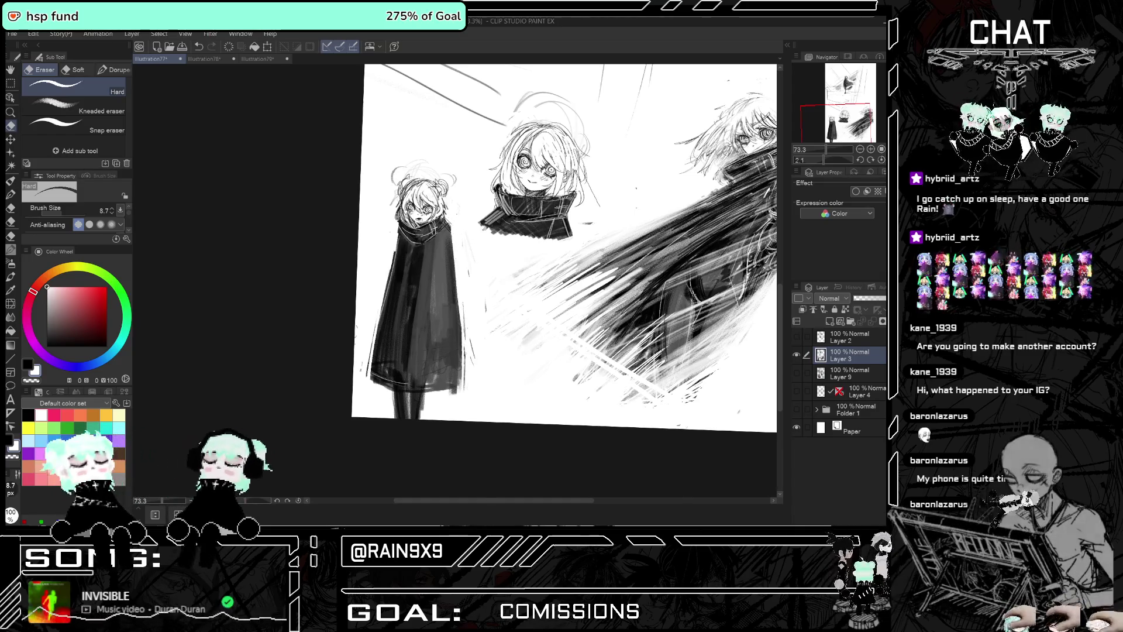
{"action": "key", "text": "h"}
{"action": "key", "text": "h"}
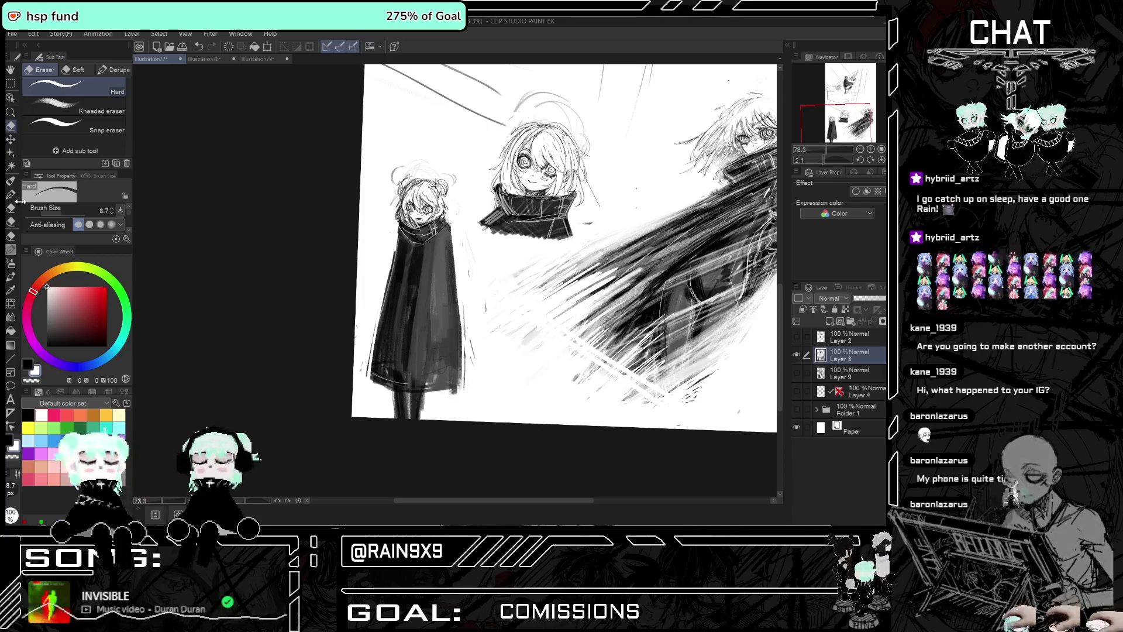
Switch to the Pencil with black as the drawing colour, rechecking the mirrored view
{"action": "key", "text": "p"}
{"action": "left_click", "coordinate": [27, 415]}
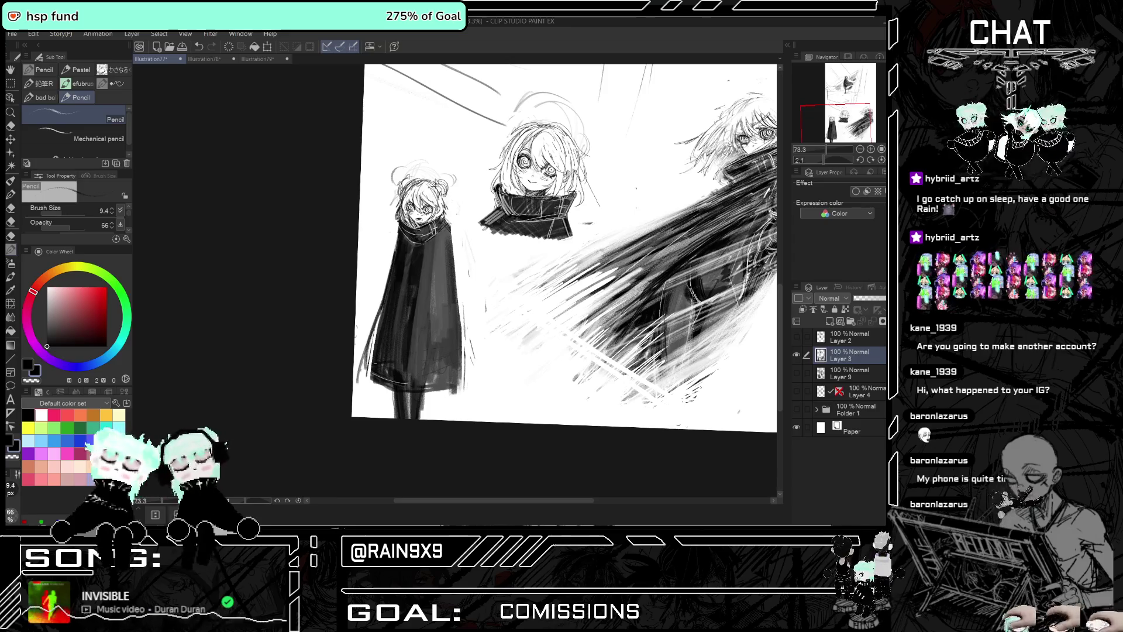
{"action": "key", "text": "h"}
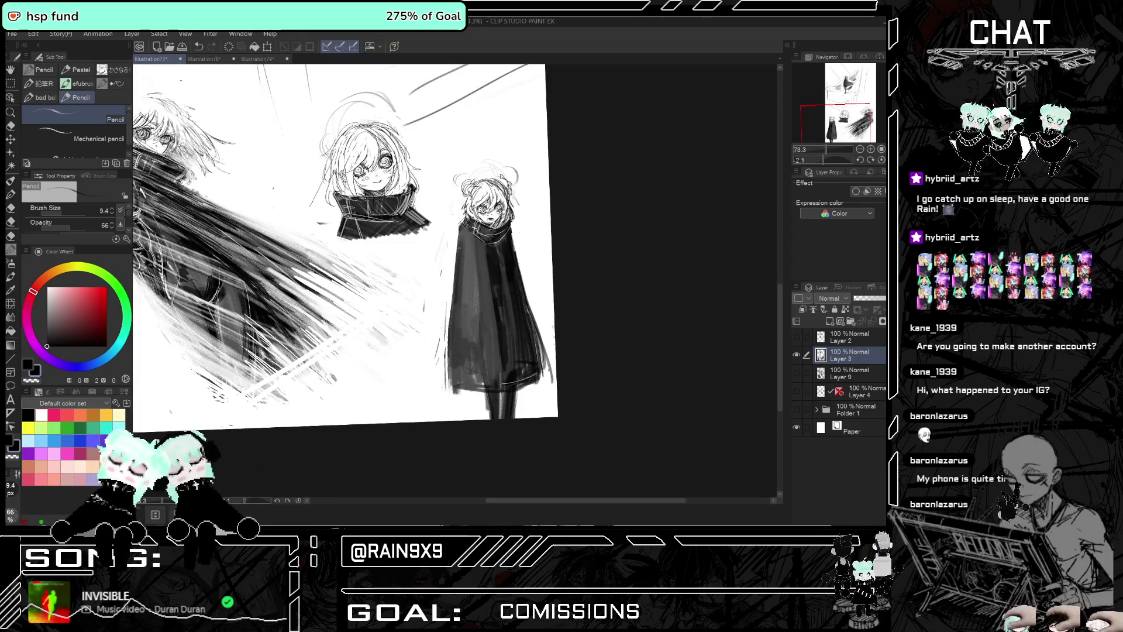
{"action": "key", "text": "h"}
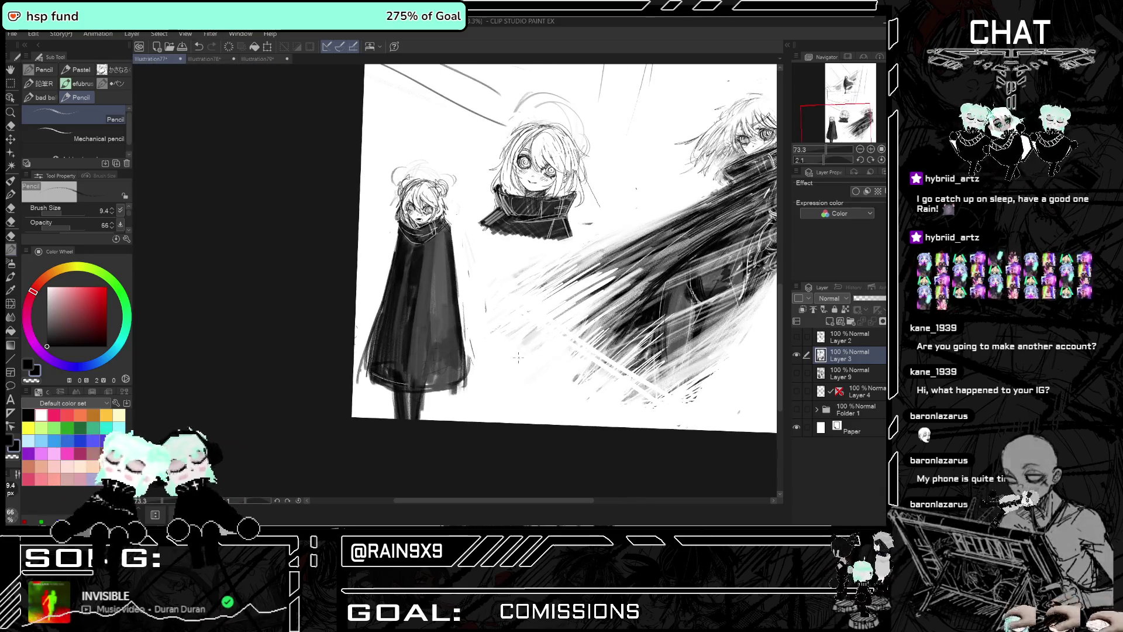
Paint light grey strokes along the small cloaked figure's bottom hem
{"action": "scroll", "coordinate": [490, 376], "scroll_direction": "down", "scroll_amount": 1}
{"action": "scroll", "coordinate": [676, 271], "scroll_direction": "down", "scroll_amount": 3}
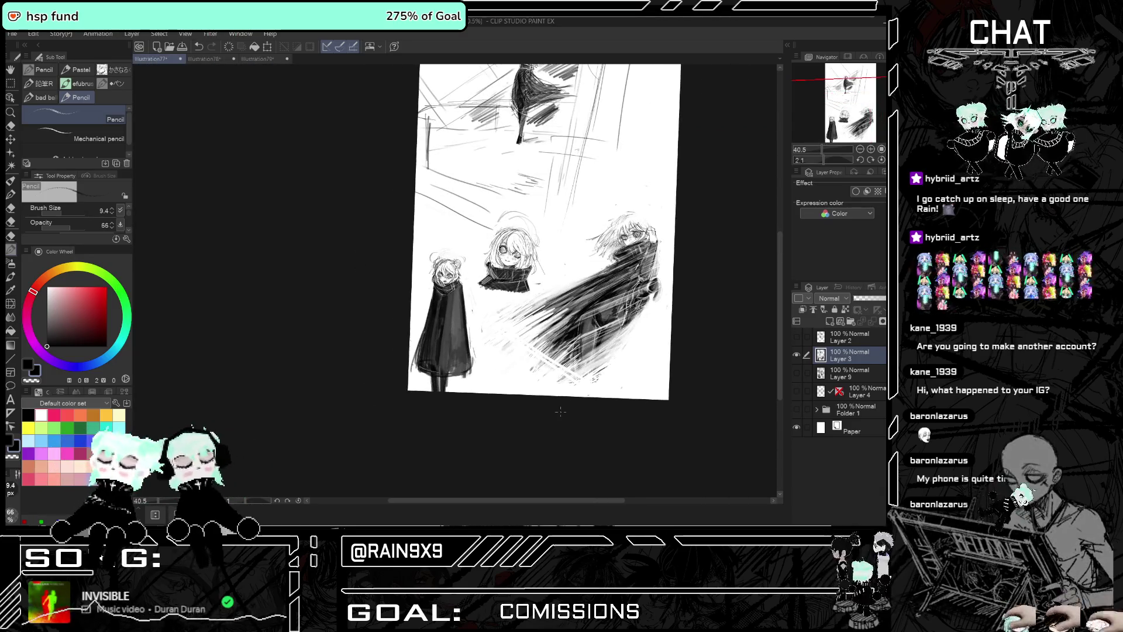
{"action": "scroll", "coordinate": [676, 271], "scroll_direction": "down", "scroll_amount": 2}
{"action": "scroll", "coordinate": [676, 270], "scroll_direction": "up", "scroll_amount": 1}
{"action": "scroll", "coordinate": [644, 246], "scroll_direction": "up", "scroll_amount": 1}
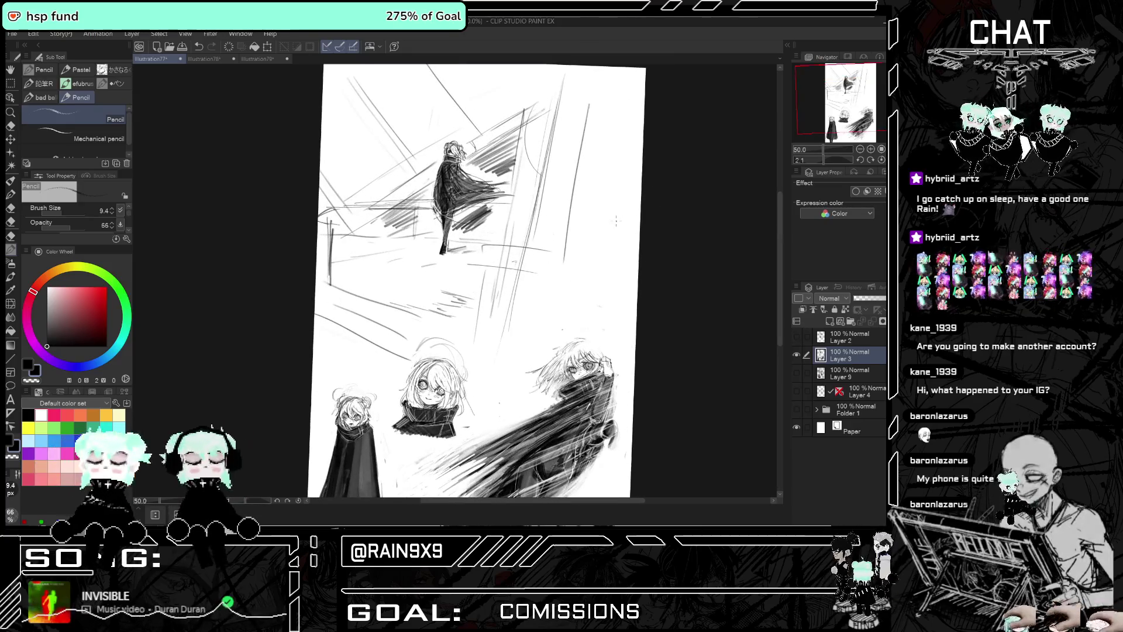
{"action": "scroll", "coordinate": [616, 224], "scroll_direction": "down", "scroll_amount": 1}
{"action": "scroll", "coordinate": [471, 412], "scroll_direction": "up", "scroll_amount": 1}
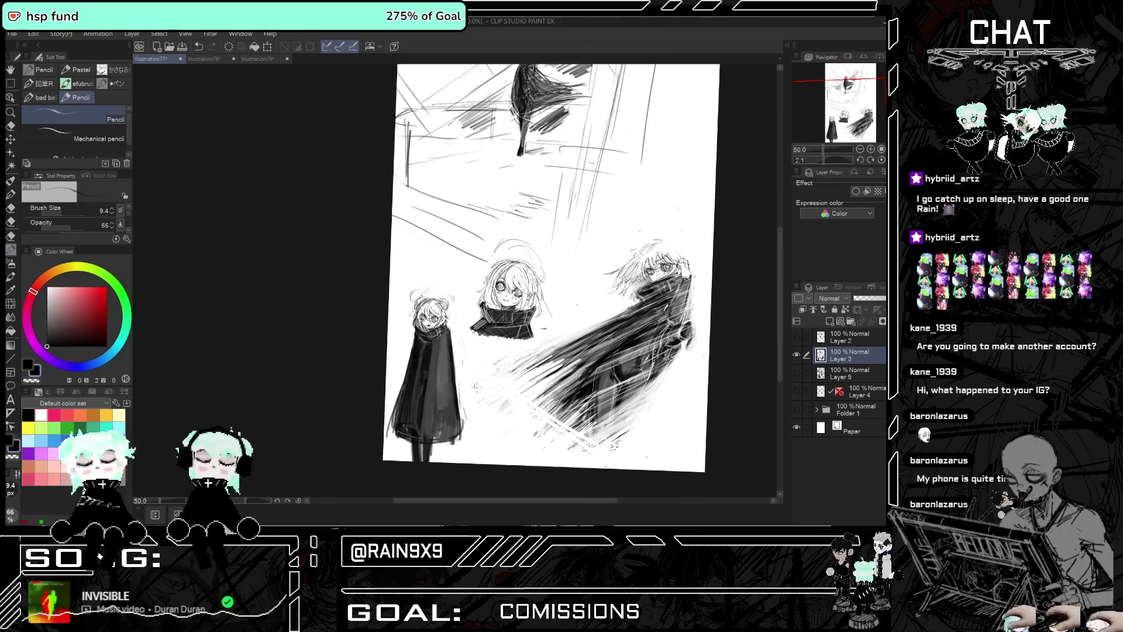
{"action": "scroll", "coordinate": [420, 474], "scroll_direction": "up", "scroll_amount": 2}
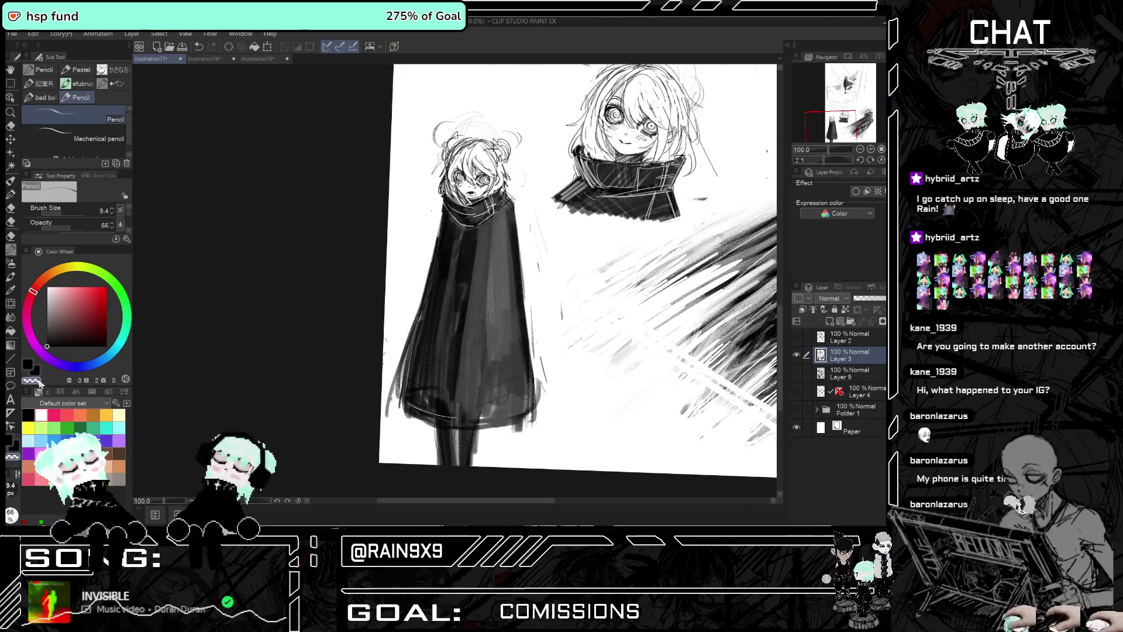
{"action": "left_click_drag", "start_coordinate": [443, 436], "coordinate": [535, 409]}
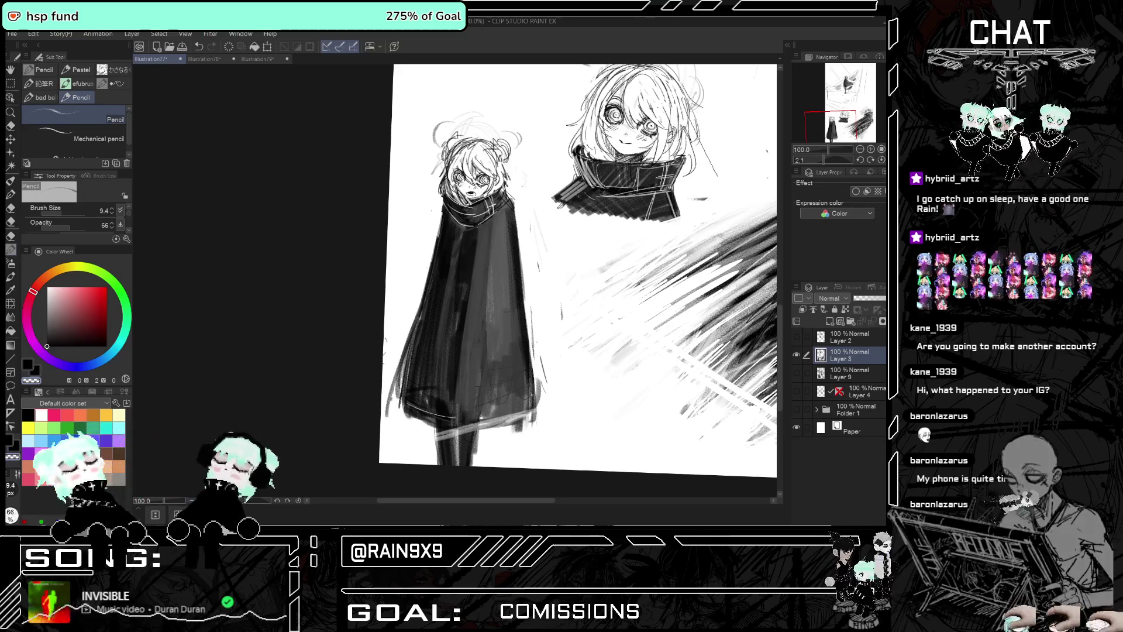
{"action": "mouse_move", "coordinate": [435, 436]}
{"action": "left_mouse_down"}
{"action": "mouse_move", "coordinate": [535, 410]}
{"action": "mouse_move", "coordinate": [465, 409]}
{"action": "left_mouse_up"}
{"action": "mouse_move", "coordinate": [401, 424]}
{"action": "left_mouse_down"}
{"action": "mouse_move", "coordinate": [518, 401]}
{"action": "mouse_move", "coordinate": [536, 411]}
{"action": "left_mouse_up"}
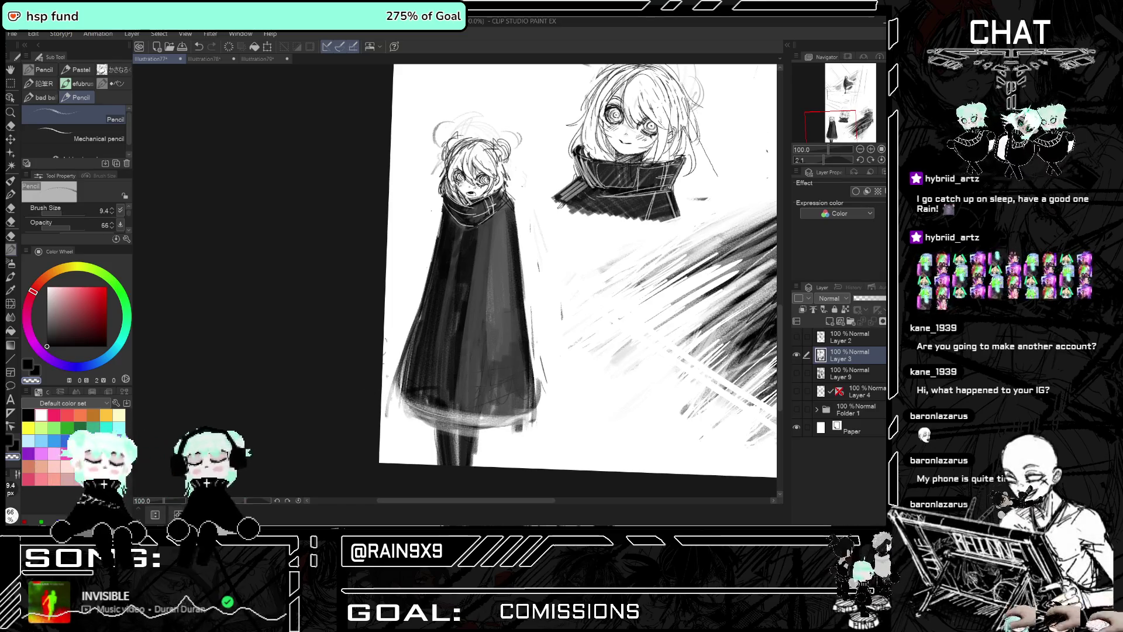
Switch to the Illustration79 Punk Jester Nurse document
{"action": "scroll", "coordinate": [450, 394], "scroll_direction": "down", "scroll_amount": 2}
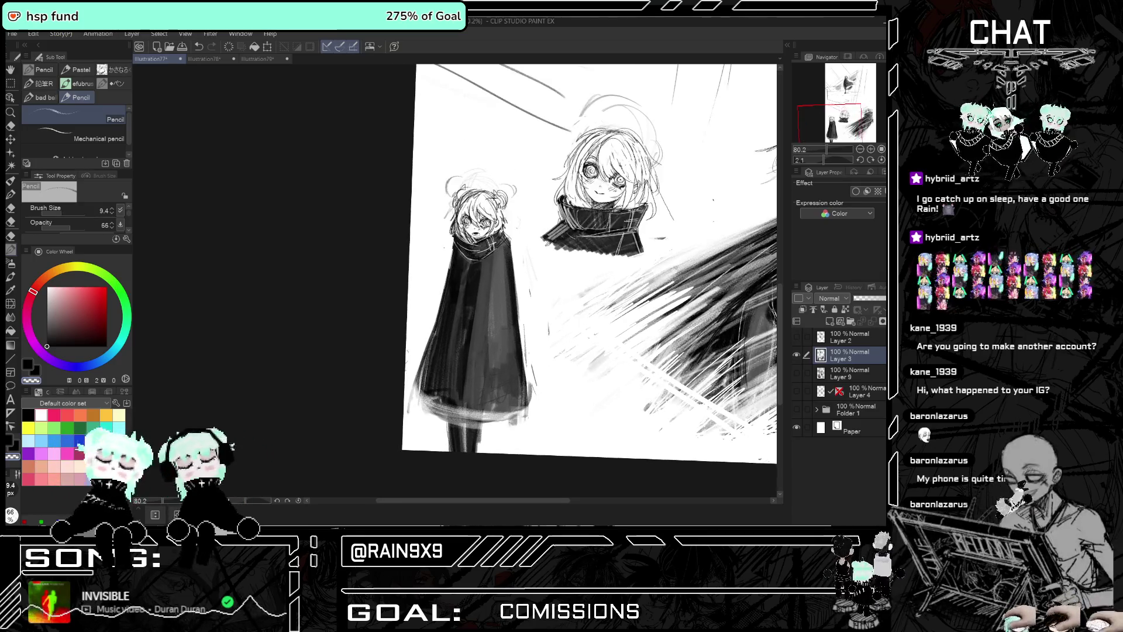
{"action": "scroll", "coordinate": [589, 258], "scroll_direction": "down", "scroll_amount": 1}
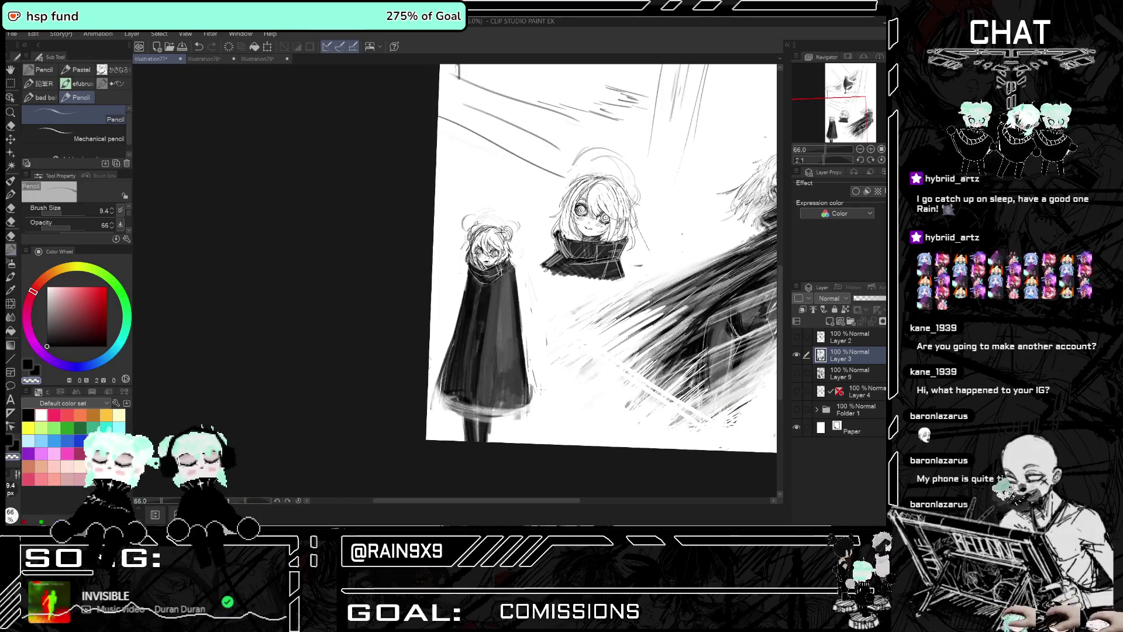
{"action": "left_click", "coordinate": [796, 355]}
{"action": "left_click", "coordinate": [797, 355]}
{"action": "left_click", "coordinate": [796, 373]}
{"action": "left_click", "coordinate": [796, 373]}
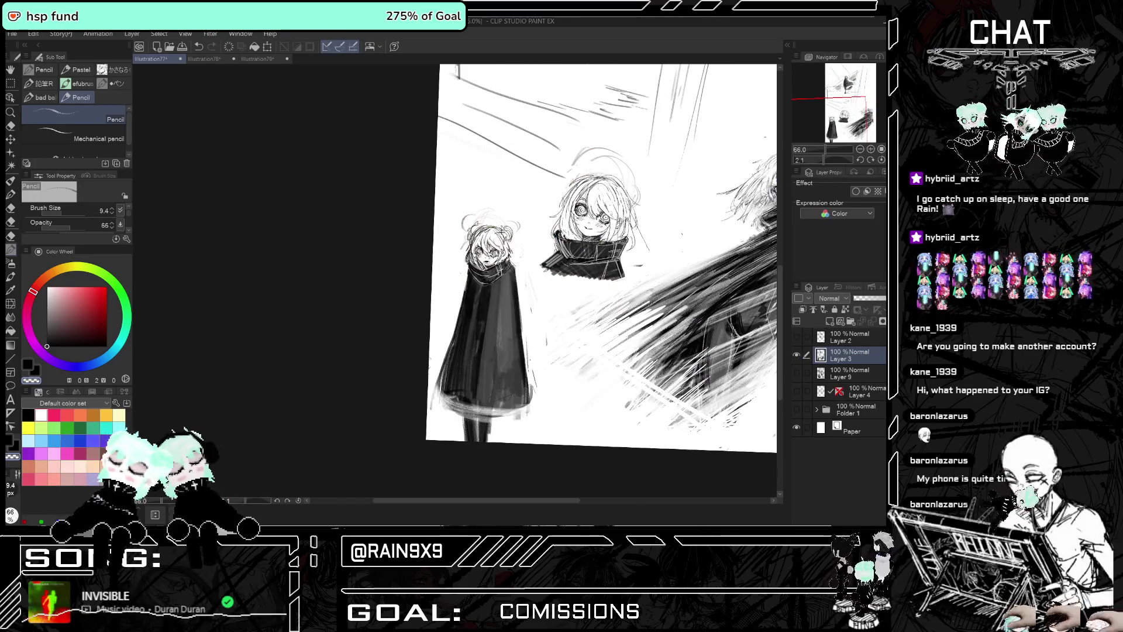
{"action": "left_click", "coordinate": [257, 58]}
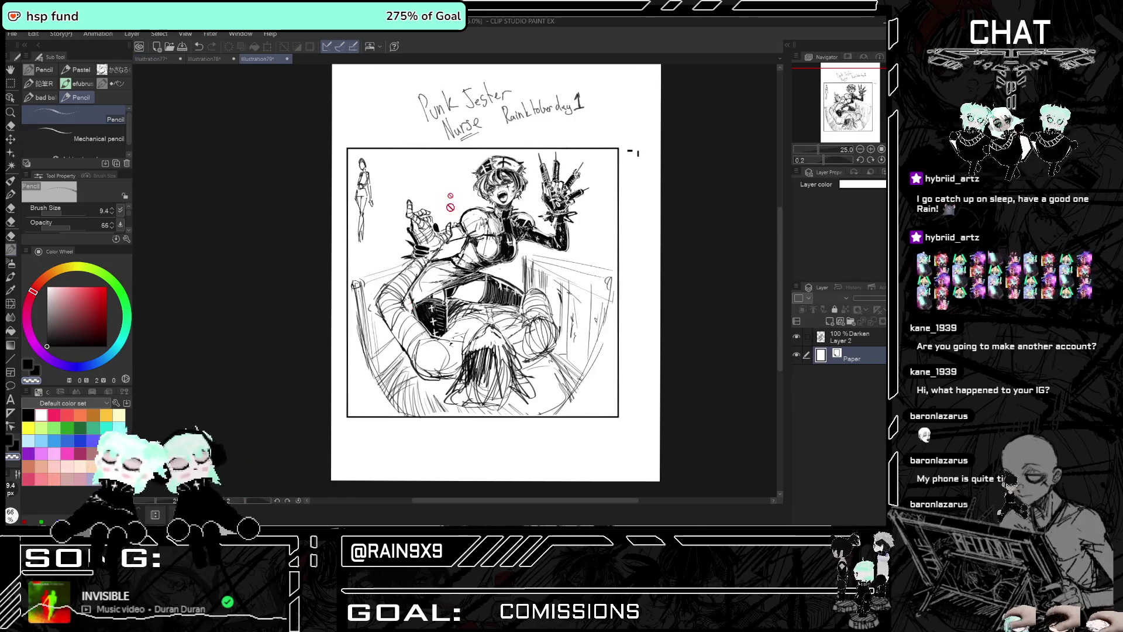
Pick the Hybrid Brush pen and make Layer 2 the drawing layer
{"action": "scroll", "coordinate": [450, 207], "scroll_direction": "up", "scroll_amount": 3}
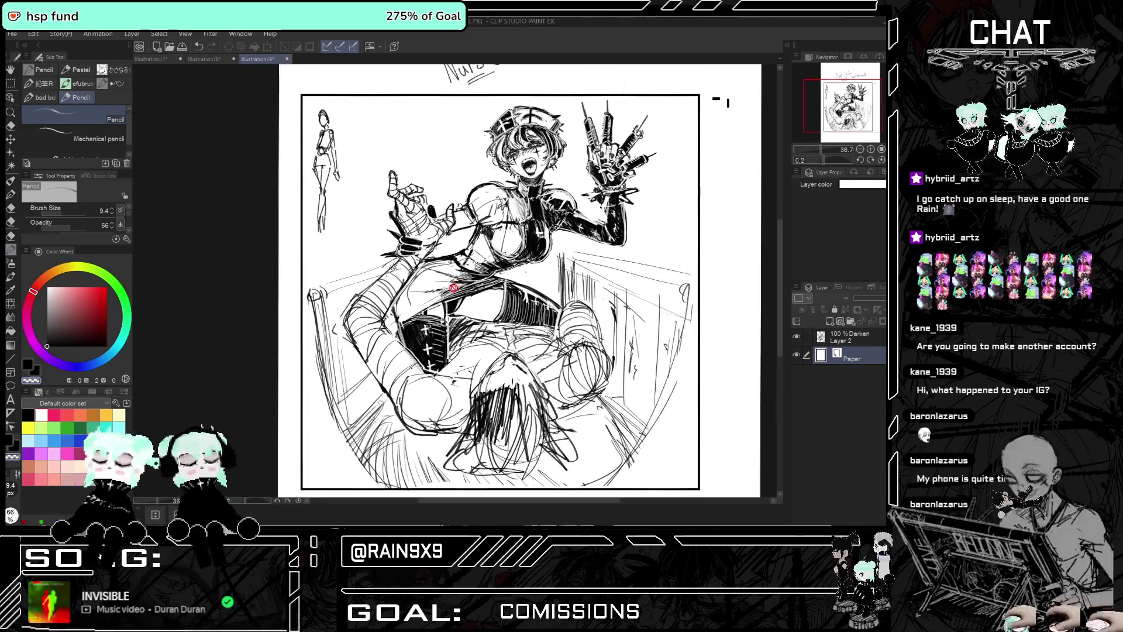
{"action": "scroll", "coordinate": [454, 288], "scroll_direction": "down", "scroll_amount": 2}
{"action": "key", "text": "b"}
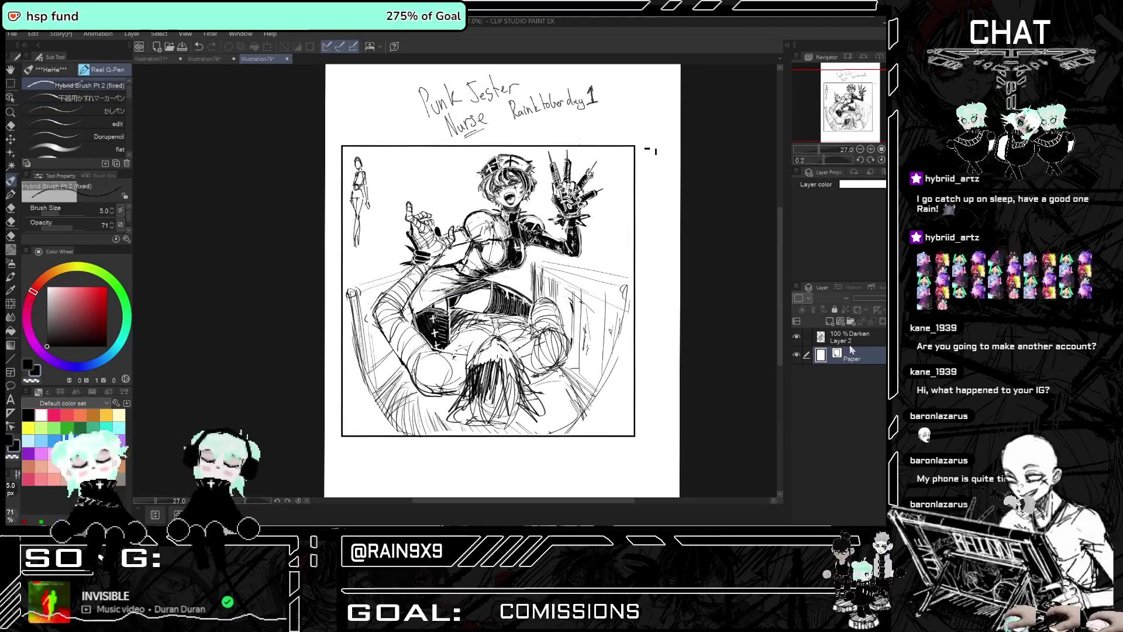
{"action": "left_click", "coordinate": [850, 341]}
{"action": "scroll", "coordinate": [375, 178], "scroll_direction": "up", "scroll_amount": 1}
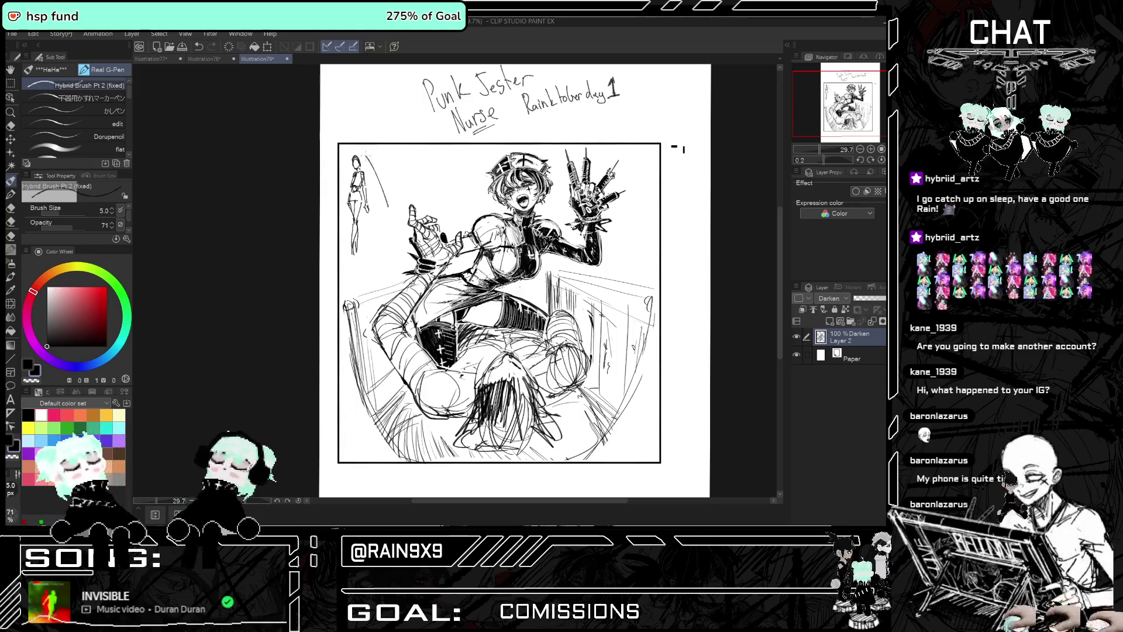
Hand-letter a bold 'DAY 1' title at the panel's top-left, then check it mirrored
{"action": "left_click_drag", "start_coordinate": [364, 156], "coordinate": [396, 199]}
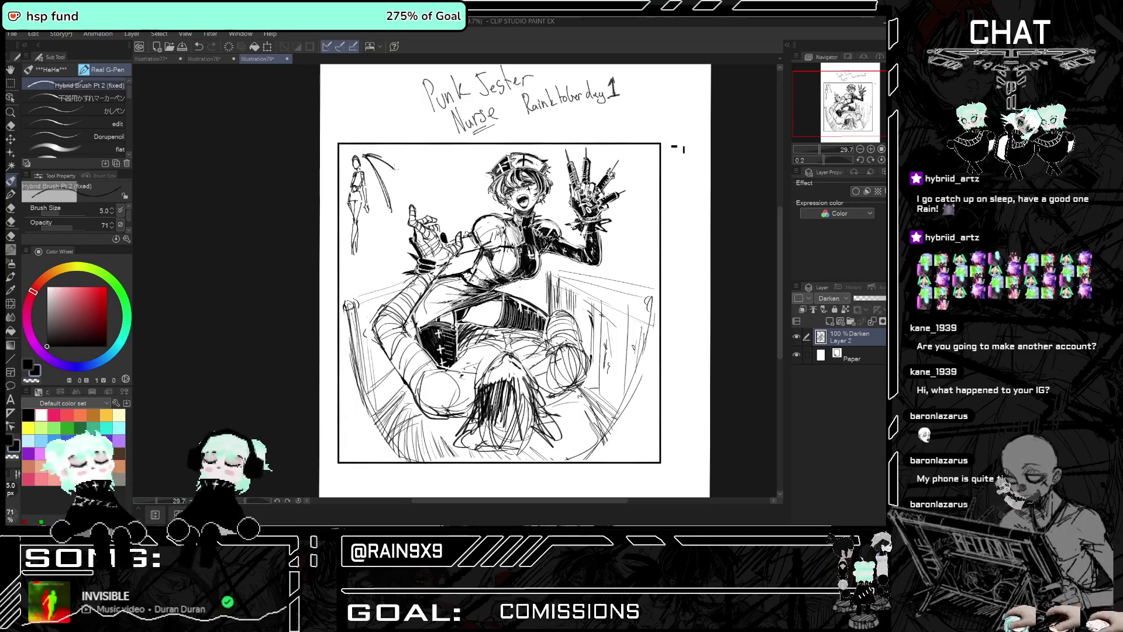
{"action": "left_click_drag", "start_coordinate": [391, 171], "coordinate": [395, 206]}
{"action": "left_click_drag", "start_coordinate": [394, 153], "coordinate": [408, 201]}
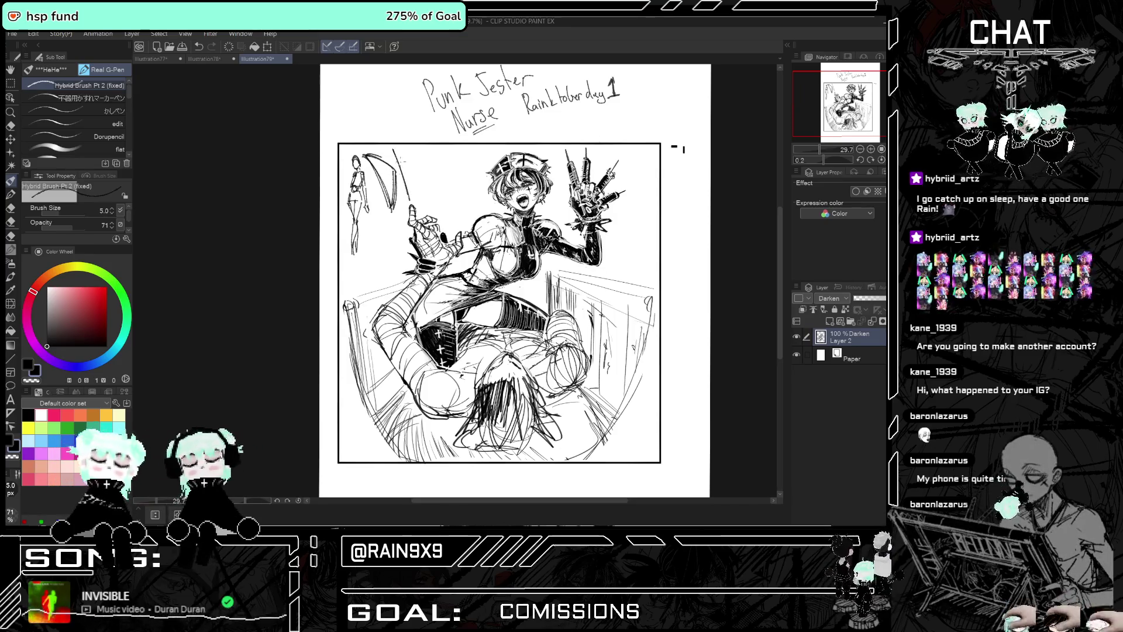
{"action": "left_click_drag", "start_coordinate": [394, 150], "coordinate": [426, 196]}
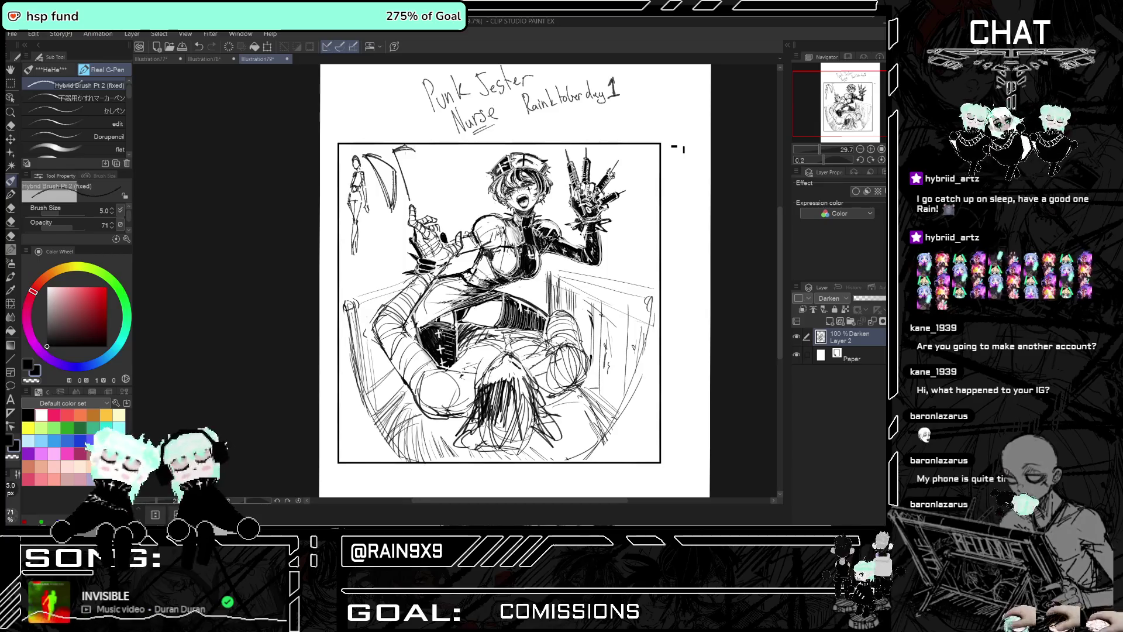
{"action": "left_click_drag", "start_coordinate": [409, 151], "coordinate": [400, 196]}
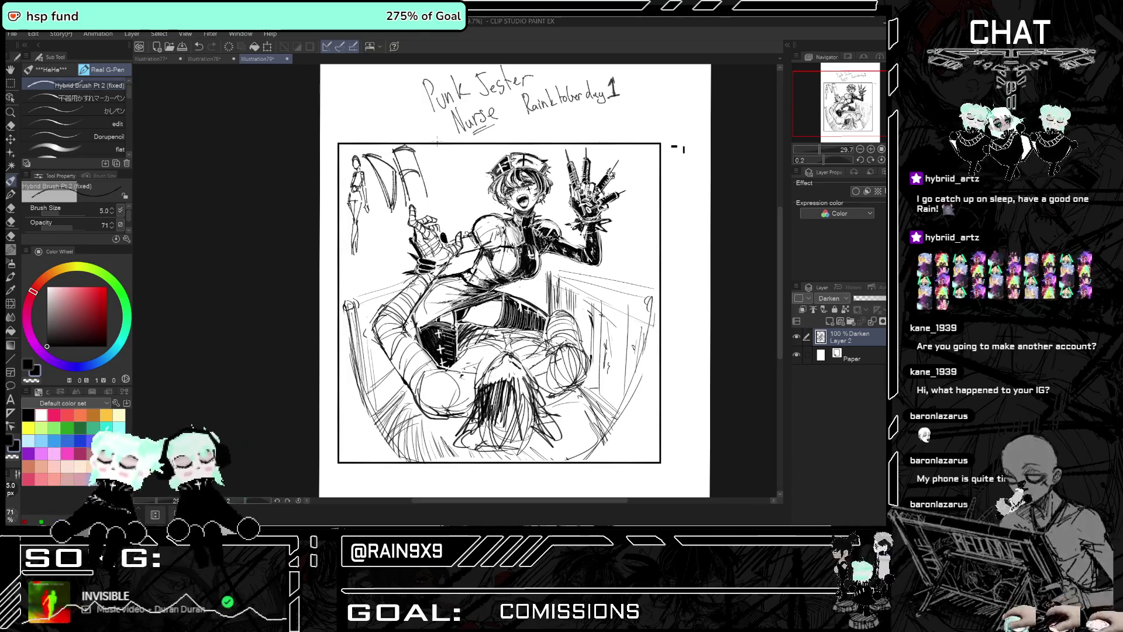
{"action": "left_click_drag", "start_coordinate": [430, 151], "coordinate": [438, 208]}
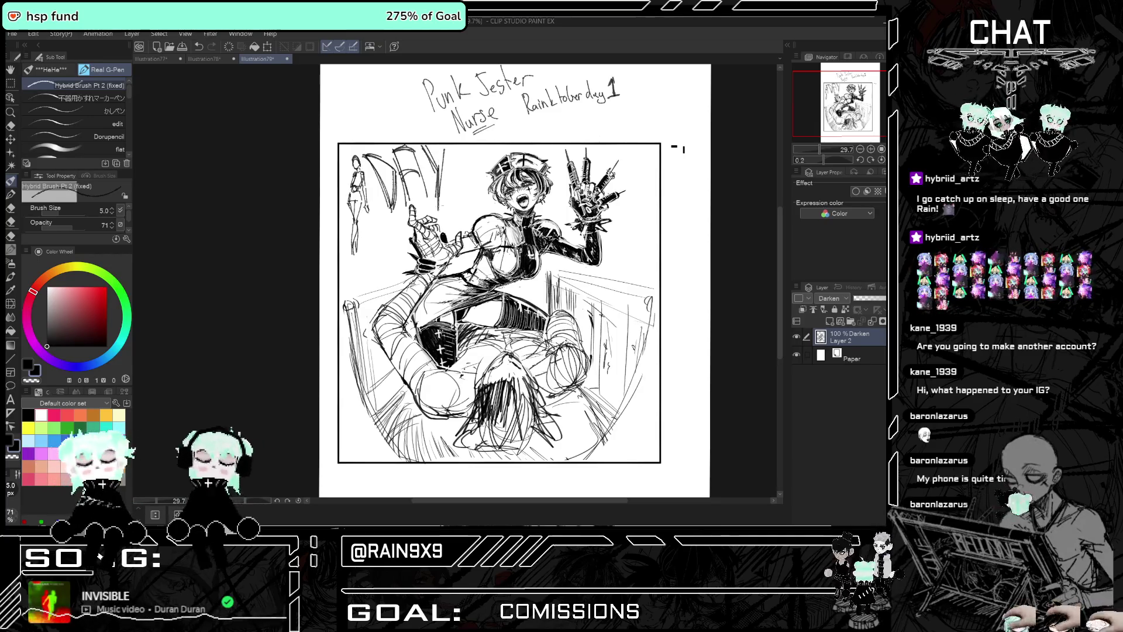
{"action": "mouse_move", "coordinate": [460, 162]}
{"action": "left_mouse_down"}
{"action": "mouse_move", "coordinate": [477, 152]}
{"action": "mouse_move", "coordinate": [467, 208]}
{"action": "left_mouse_up"}
{"action": "left_click_drag", "start_coordinate": [476, 152], "coordinate": [467, 206]}
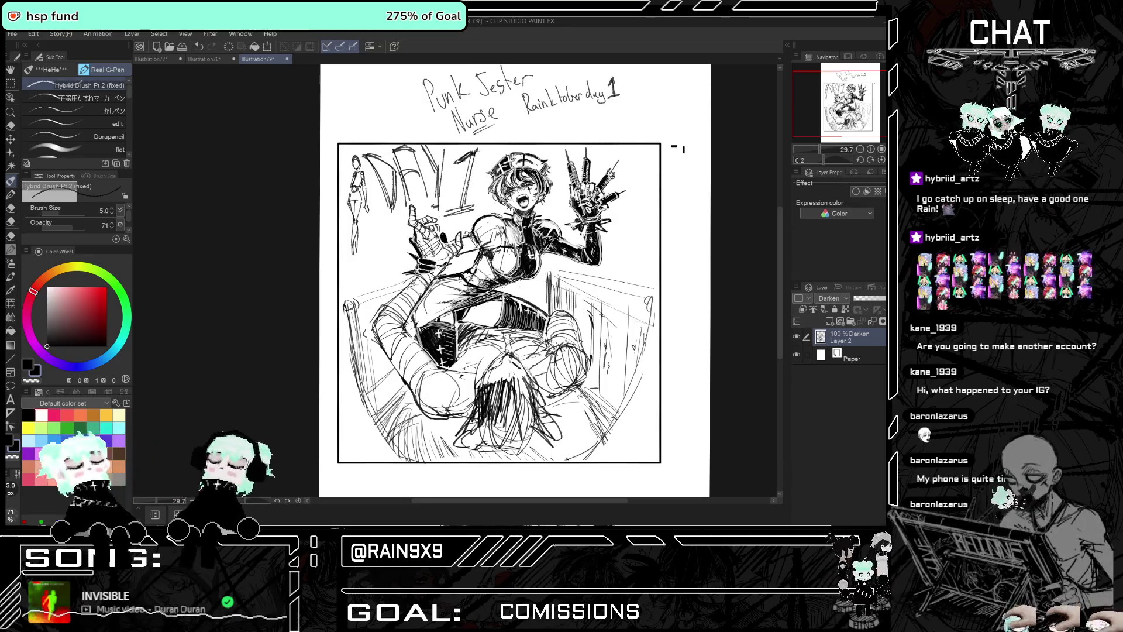
{"action": "key", "text": "h"}
{"action": "key", "text": "h"}
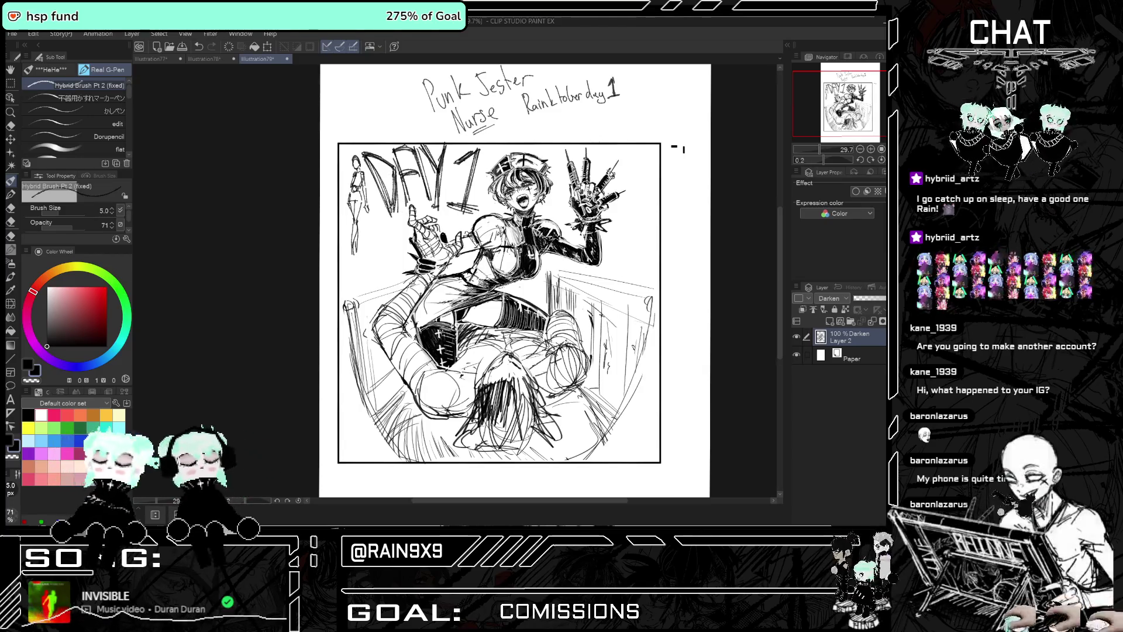
Ink a hatching stroke at the lower right of the nurse scene, then view the whole page
{"action": "scroll", "coordinate": [391, 206], "scroll_direction": "down", "scroll_amount": 2}
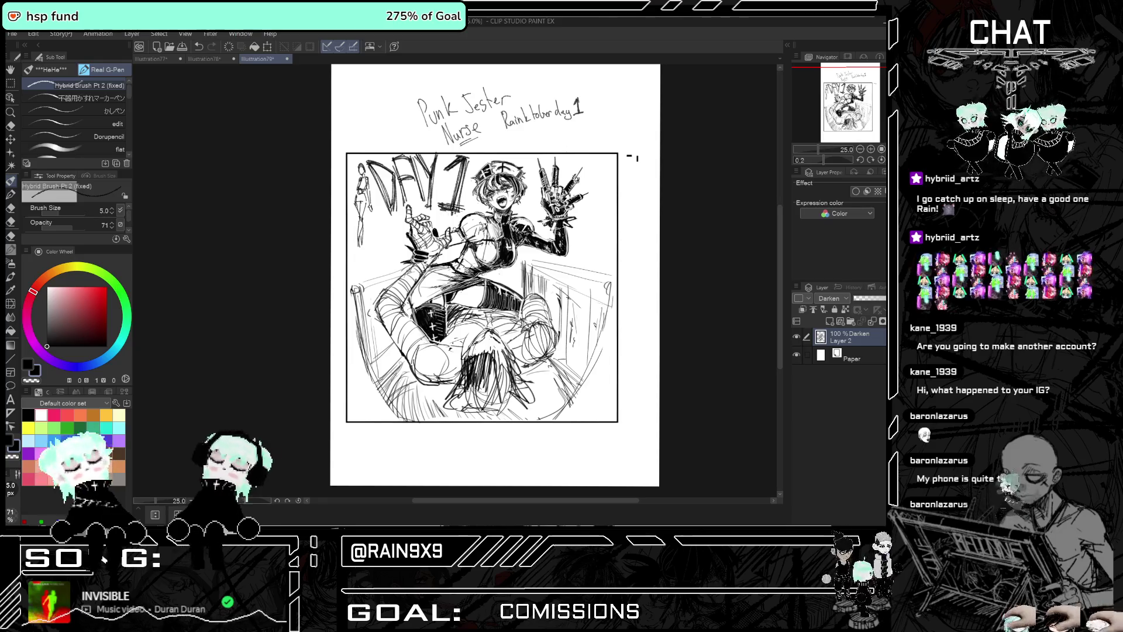
{"action": "scroll", "coordinate": [477, 206], "scroll_direction": "down", "scroll_amount": 1}
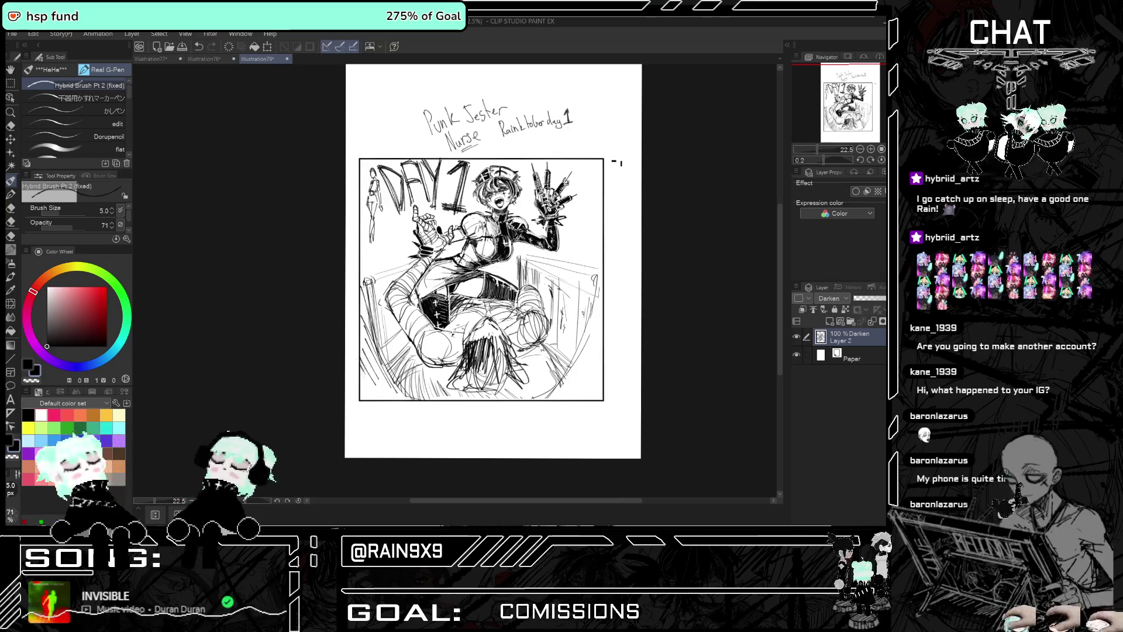
{"action": "left_click_drag", "start_coordinate": [597, 314], "coordinate": [552, 387]}
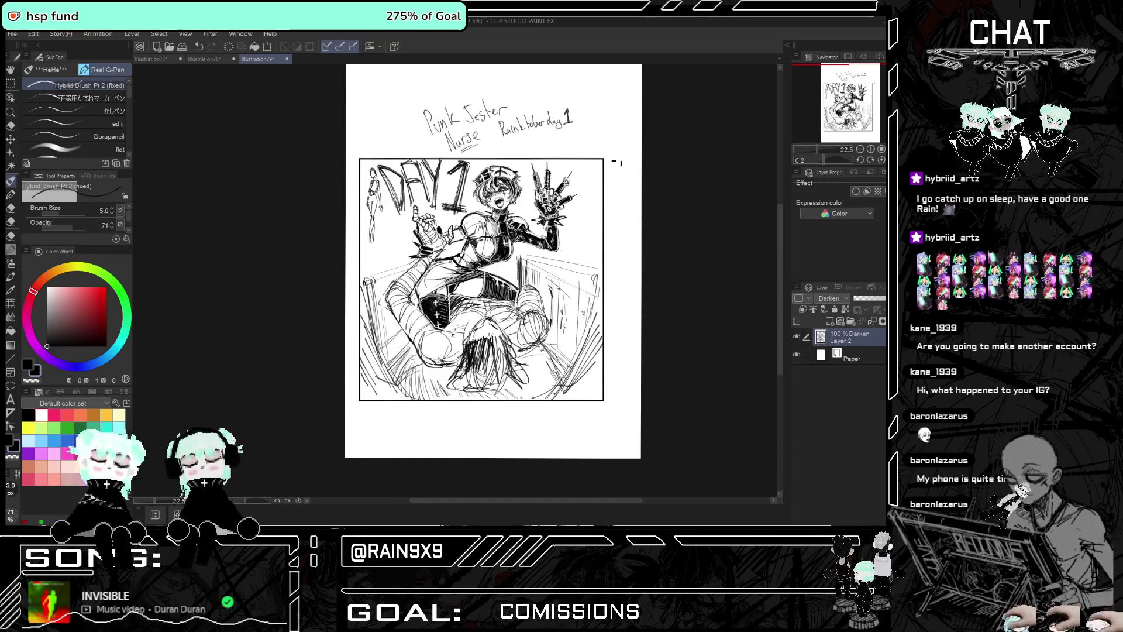
{"action": "key", "text": "ctrl+minus"}
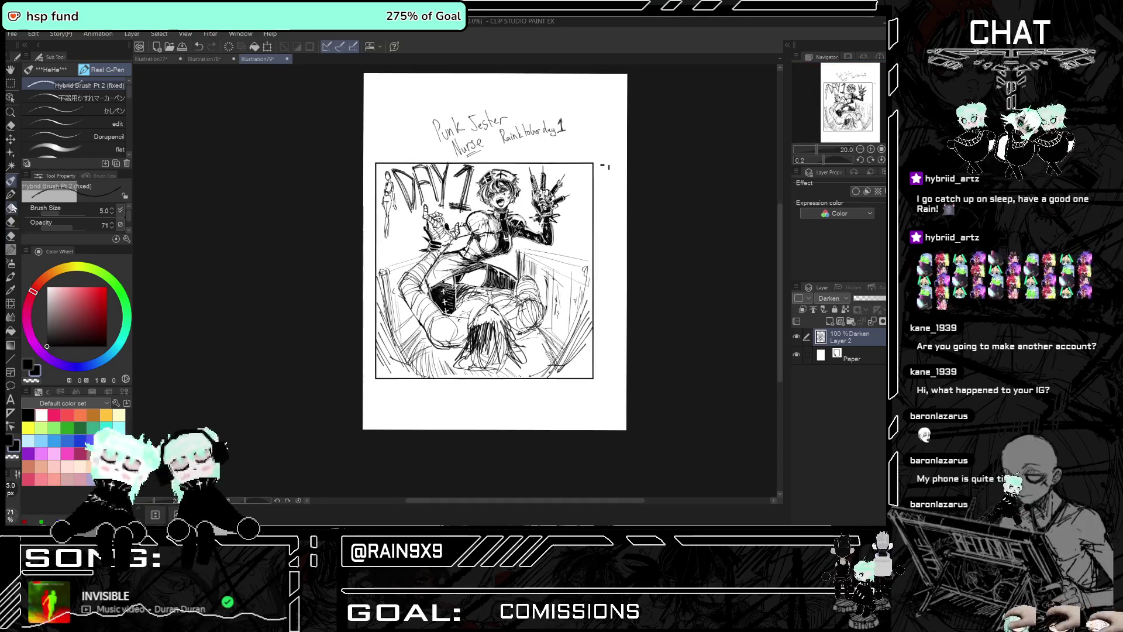
Add a new normal layer and zoom in on the drawing with the inking pen
{"action": "left_click", "coordinate": [10, 207]}
{"action": "left_click", "coordinate": [10, 276]}
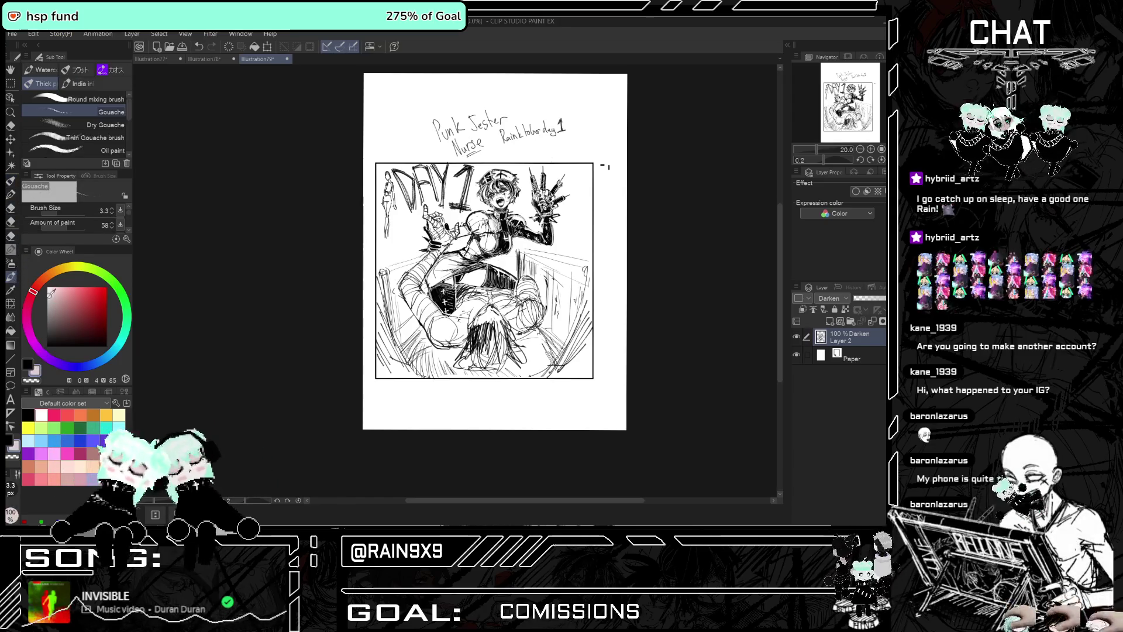
{"action": "left_click", "coordinate": [826, 320]}
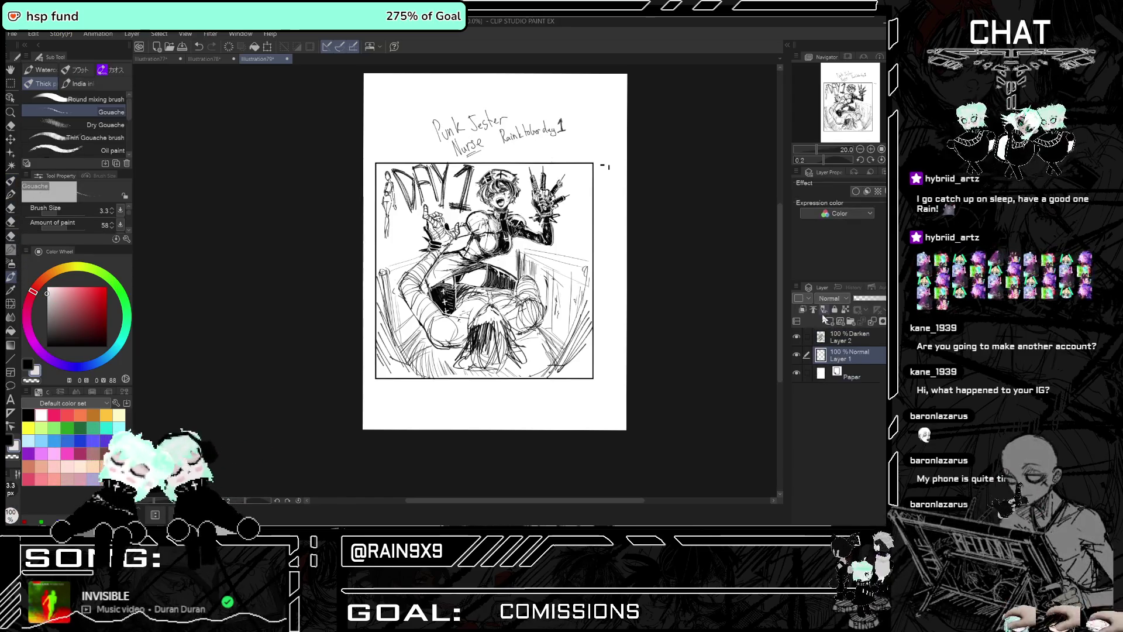
{"action": "key", "text": "ctrl+plus"}
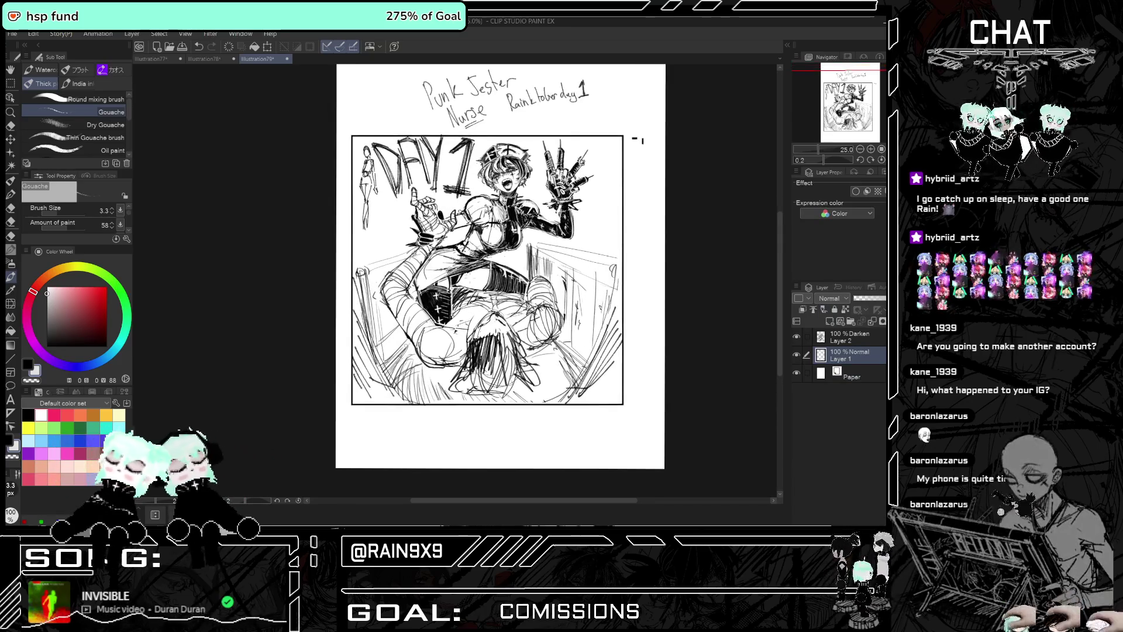
{"action": "key", "text": "ctrl+plus"}
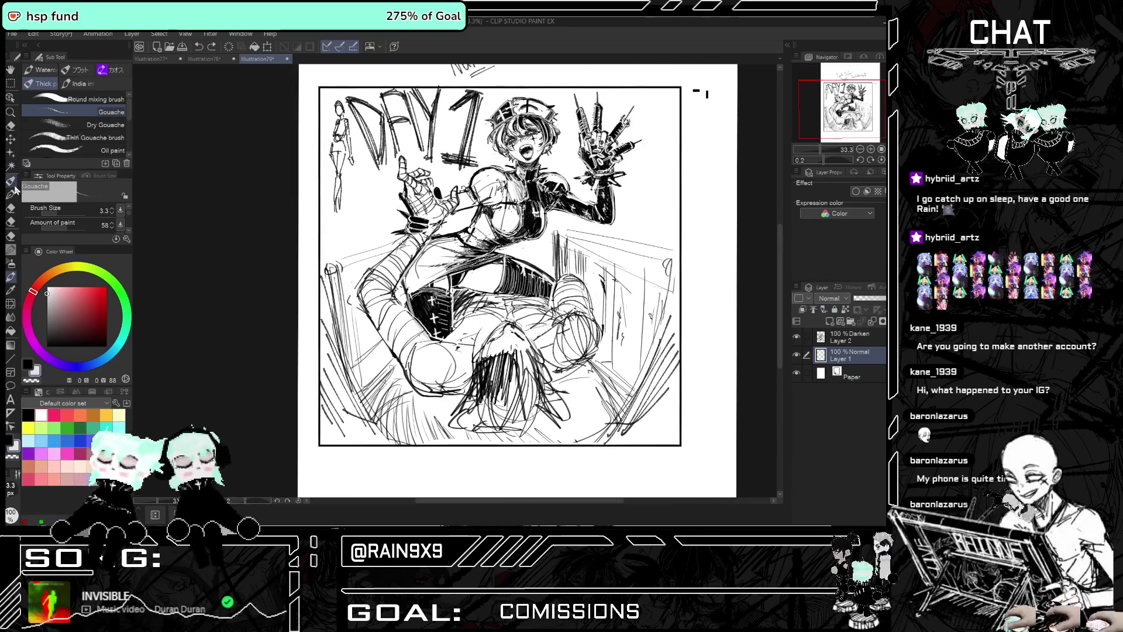
{"action": "left_click", "coordinate": [12, 180]}
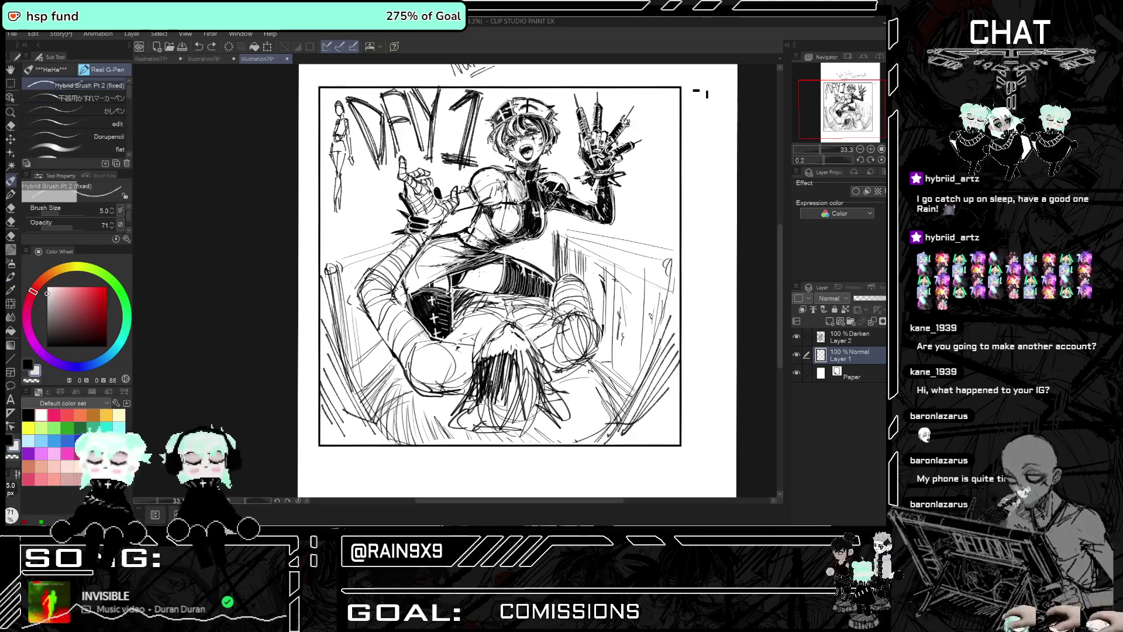
Hatch shading onto the nurse's left thigh and the figure's lower right
{"action": "scroll", "coordinate": [493, 264], "scroll_direction": "down", "scroll_amount": 2}
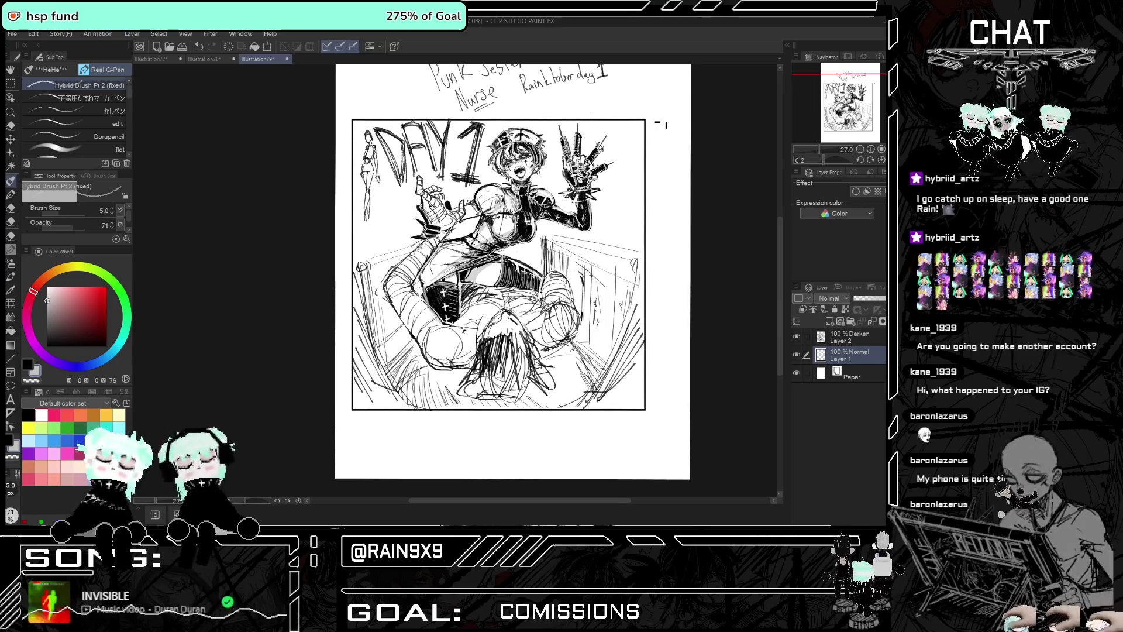
{"action": "scroll", "coordinate": [493, 221], "scroll_direction": "down", "scroll_amount": 3}
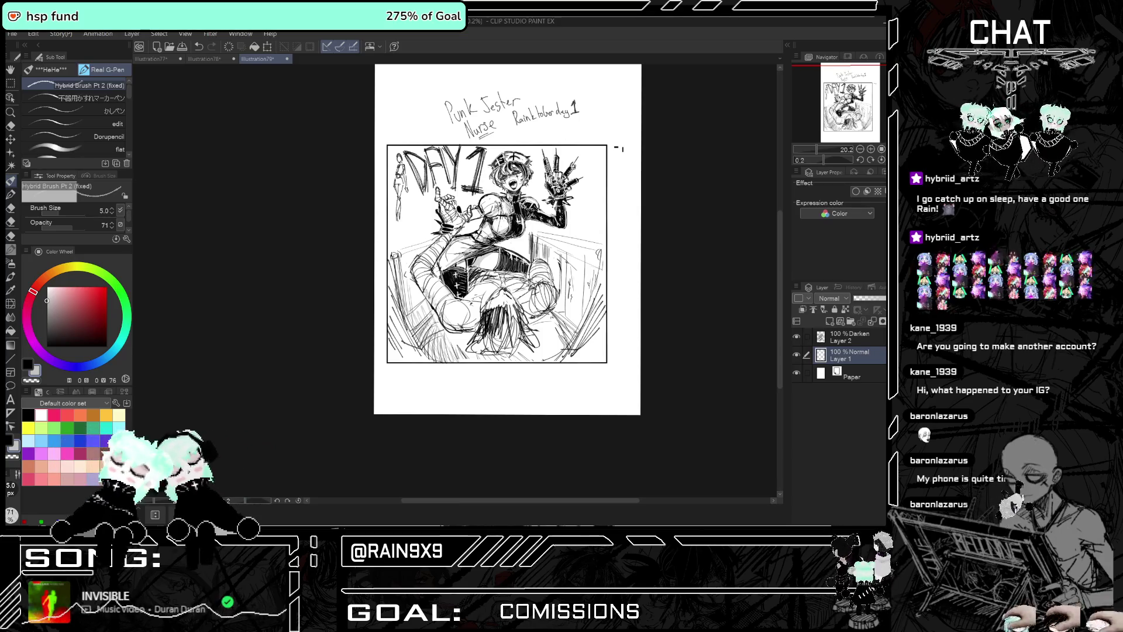
{"action": "mouse_move", "coordinate": [460, 308]}
{"action": "left_mouse_down"}
{"action": "mouse_move", "coordinate": [446, 355]}
{"action": "mouse_move", "coordinate": [459, 347]}
{"action": "left_mouse_up"}
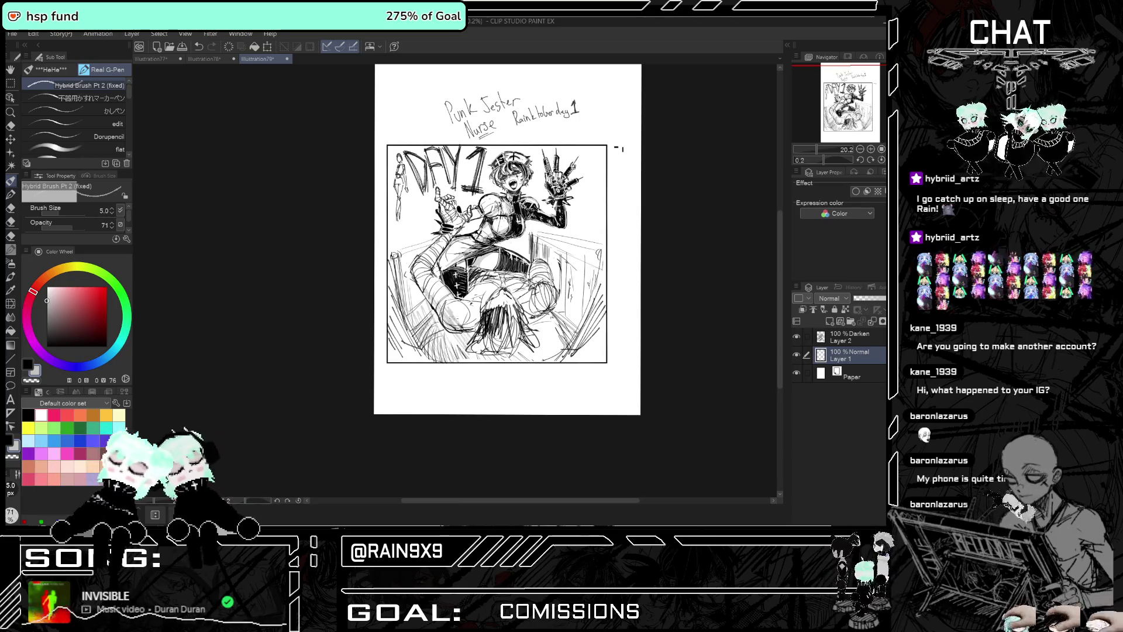
{"action": "left_click_drag", "start_coordinate": [479, 296], "coordinate": [462, 328]}
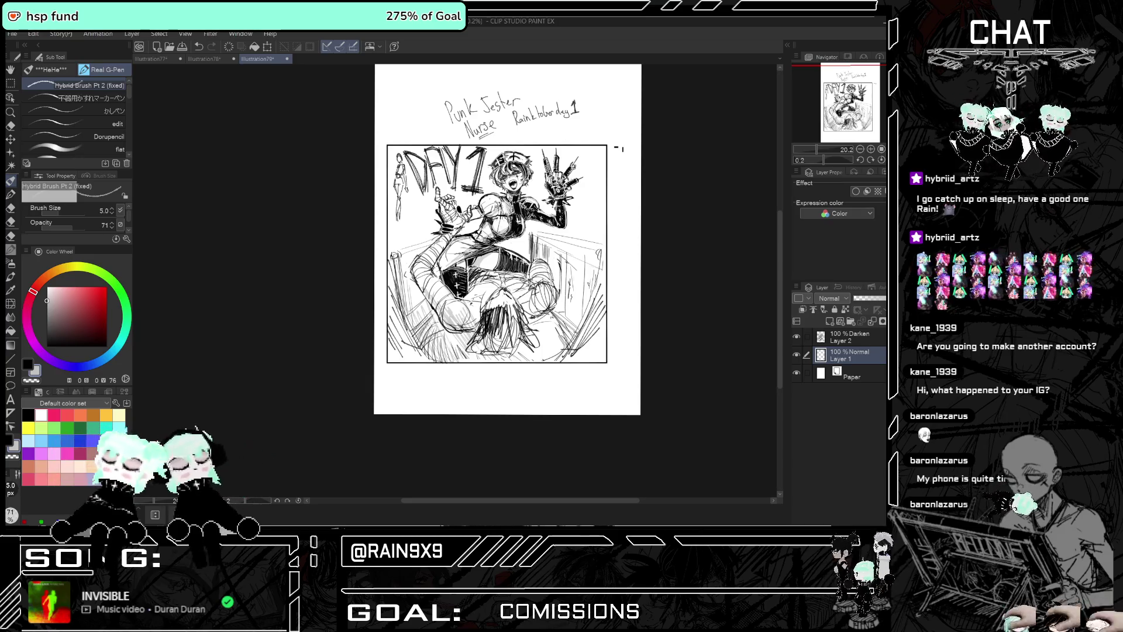
{"action": "left_click_drag", "start_coordinate": [546, 341], "coordinate": [533, 365]}
{"action": "mouse_move", "coordinate": [549, 329]}
{"action": "left_mouse_down"}
{"action": "mouse_move", "coordinate": [538, 363]}
{"action": "mouse_move", "coordinate": [547, 356]}
{"action": "left_mouse_up"}
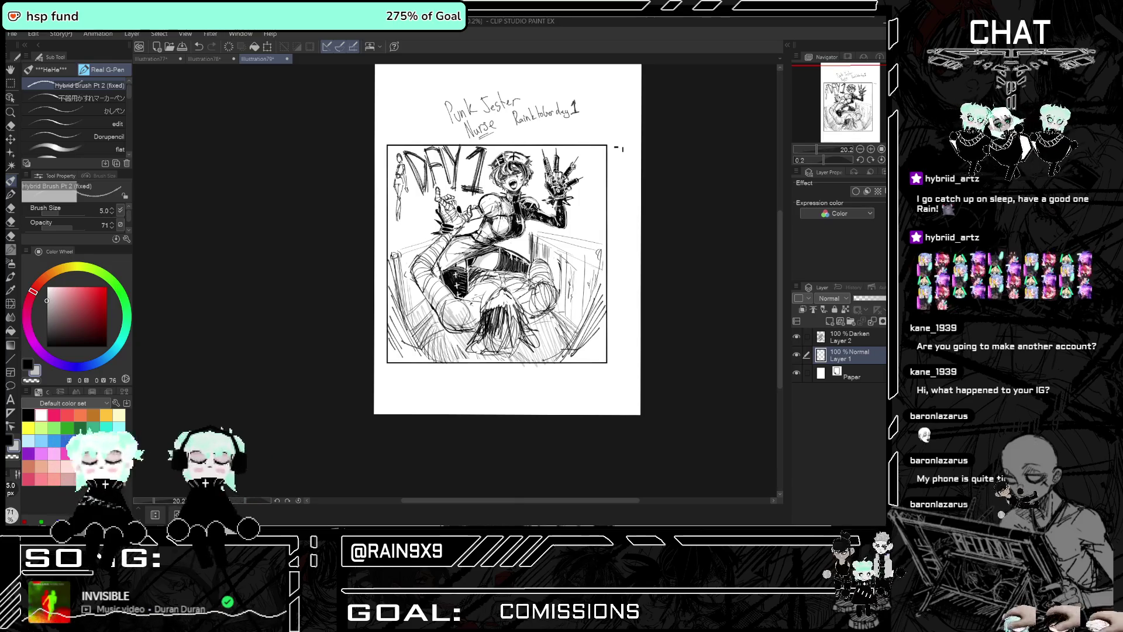
{"action": "left_click_drag", "start_coordinate": [538, 273], "coordinate": [532, 273]}
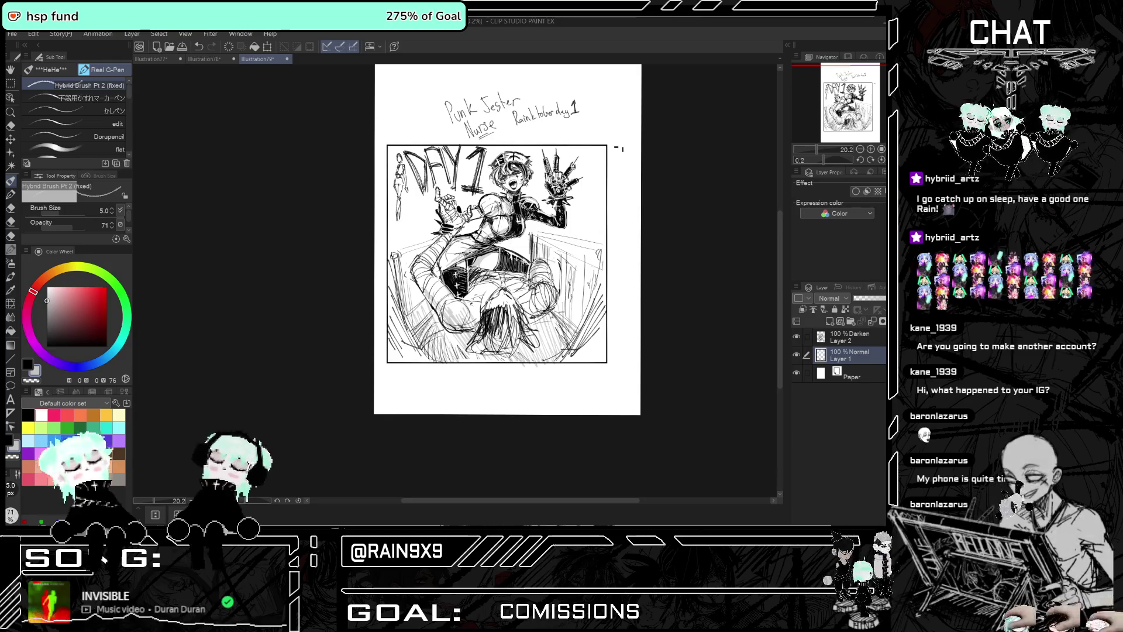
{"action": "left_click_drag", "start_coordinate": [505, 274], "coordinate": [489, 282]}
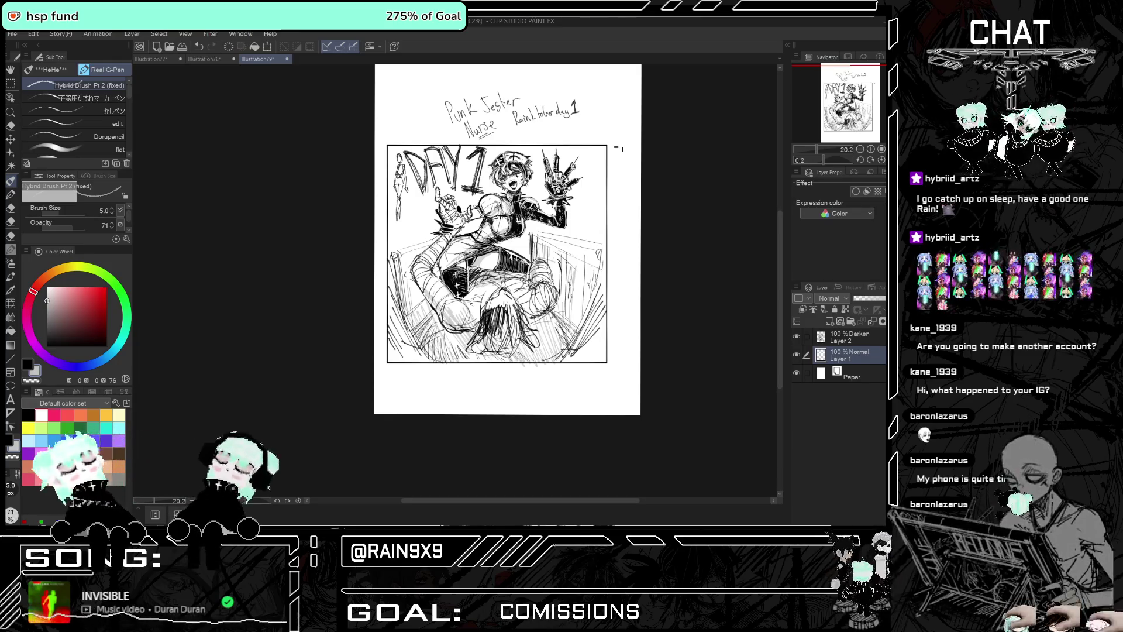
Set brush opacity to 100, thicken the DAY1 letters, and touch them up in white
{"action": "scroll", "coordinate": [540, 226], "scroll_direction": "down", "scroll_amount": 1}
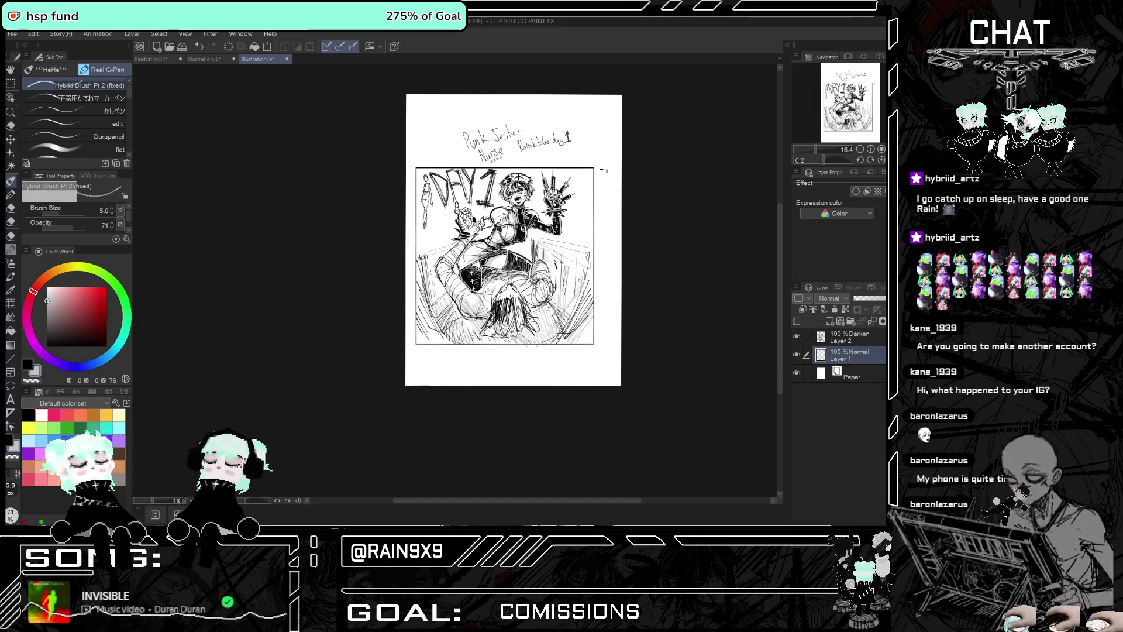
{"action": "scroll", "coordinate": [468, 157], "scroll_direction": "up", "scroll_amount": 2}
{"action": "scroll", "coordinate": [473, 141], "scroll_direction": "up", "scroll_amount": 1}
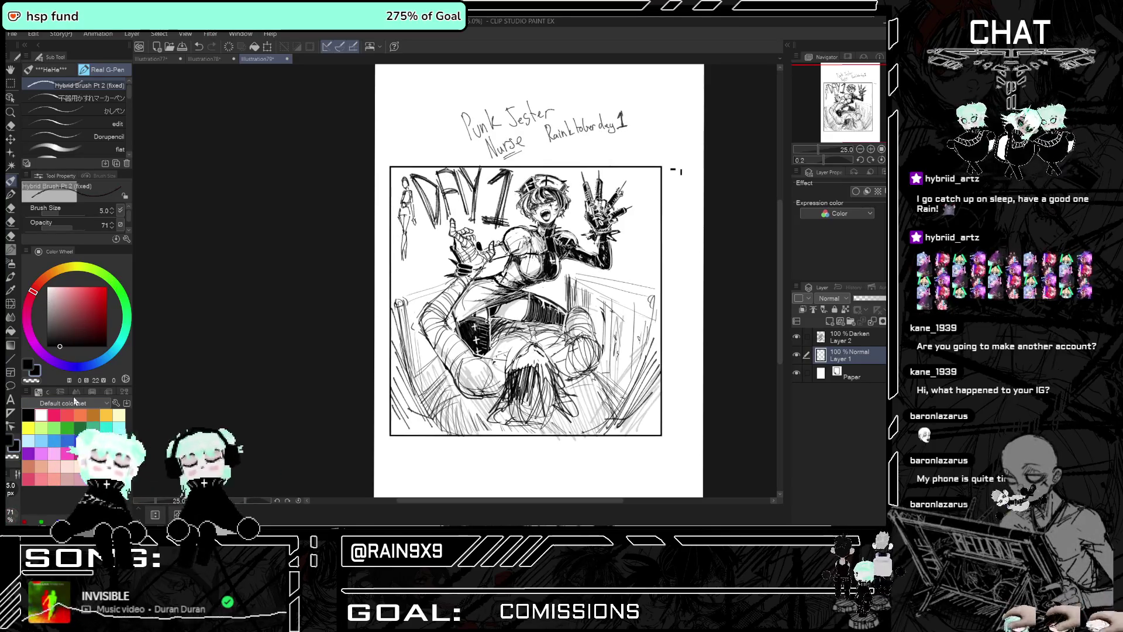
{"action": "left_click_drag", "start_coordinate": [73, 225], "coordinate": [88, 226]}
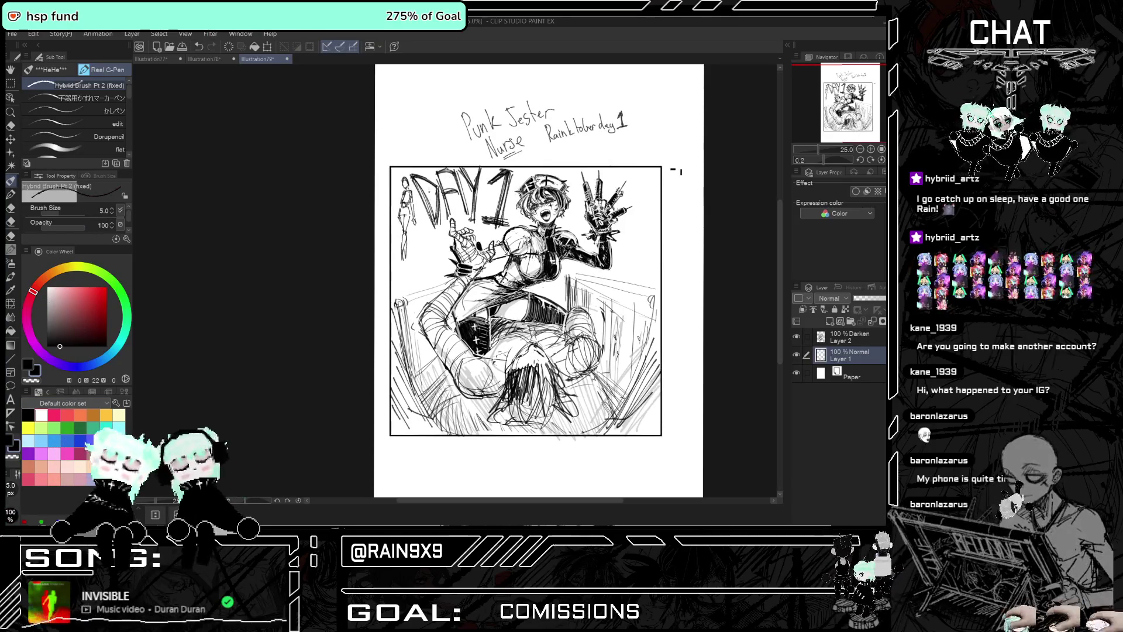
{"action": "mouse_move", "coordinate": [412, 174]}
{"action": "left_mouse_down"}
{"action": "mouse_move", "coordinate": [410, 229]}
{"action": "mouse_move", "coordinate": [440, 233]}
{"action": "left_mouse_up"}
{"action": "left_click_drag", "start_coordinate": [435, 185], "coordinate": [441, 231]}
{"action": "mouse_move", "coordinate": [432, 173]}
{"action": "left_mouse_down"}
{"action": "mouse_move", "coordinate": [448, 216]}
{"action": "mouse_move", "coordinate": [462, 187]}
{"action": "mouse_move", "coordinate": [471, 225]}
{"action": "left_mouse_up"}
{"action": "left_click_drag", "start_coordinate": [487, 178], "coordinate": [495, 186]}
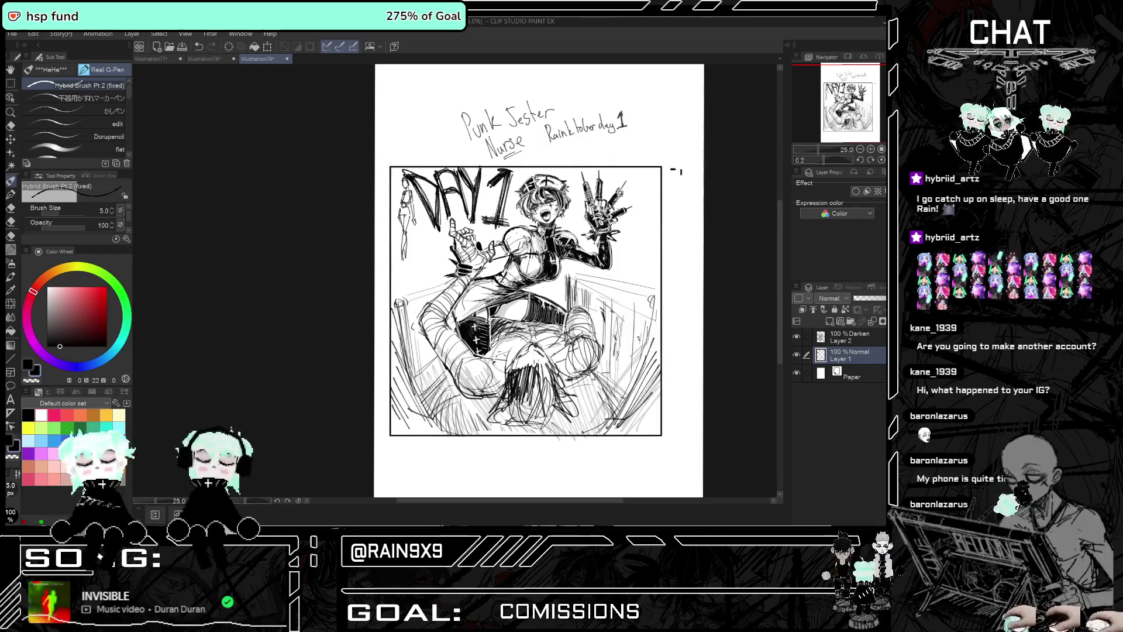
{"action": "key", "text": "x"}
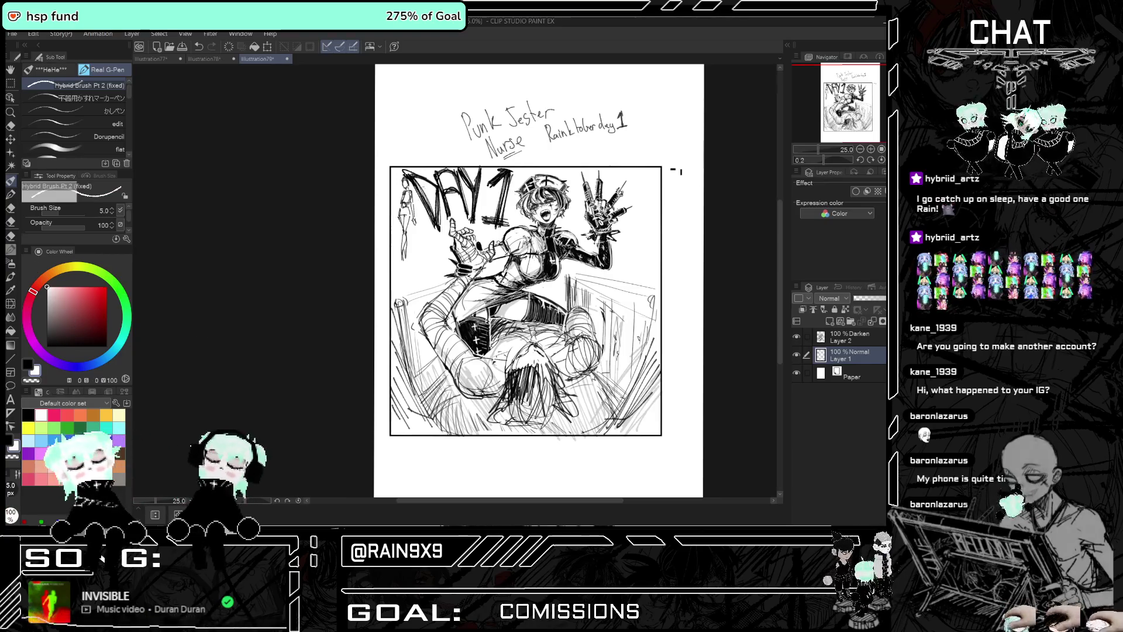
{"action": "left_click_drag", "start_coordinate": [433, 205], "coordinate": [426, 224]}
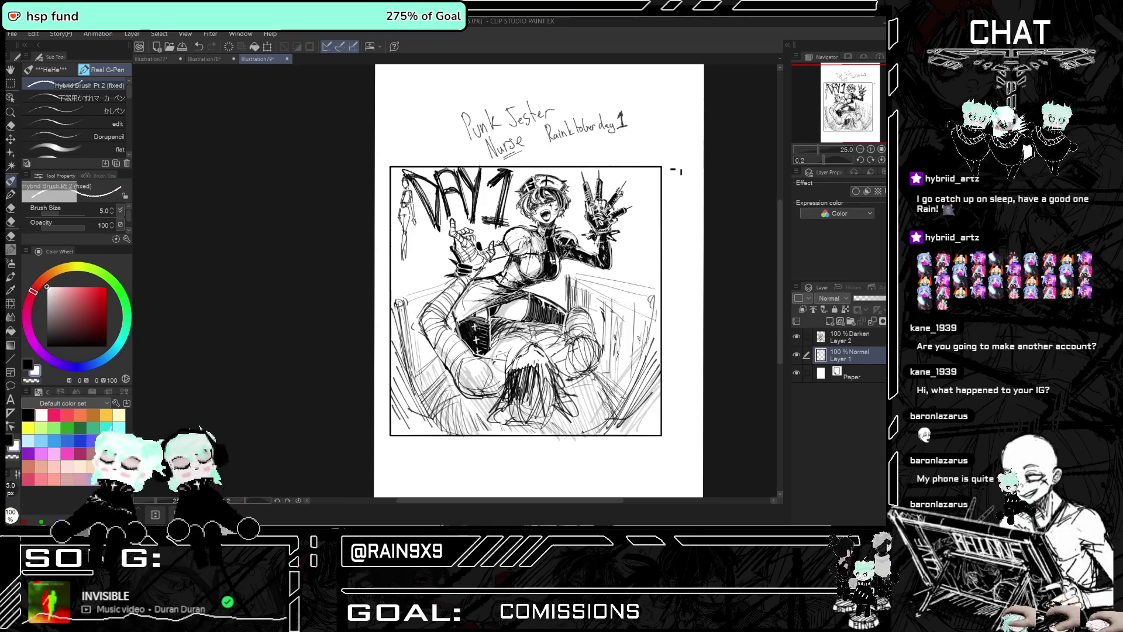
Merge the Darken Layer 2 down into Layer 1 with Ctrl+E, then check the flipped view
{"action": "left_click", "coordinate": [843, 339]}
{"action": "key", "text": "ctrl+e"}
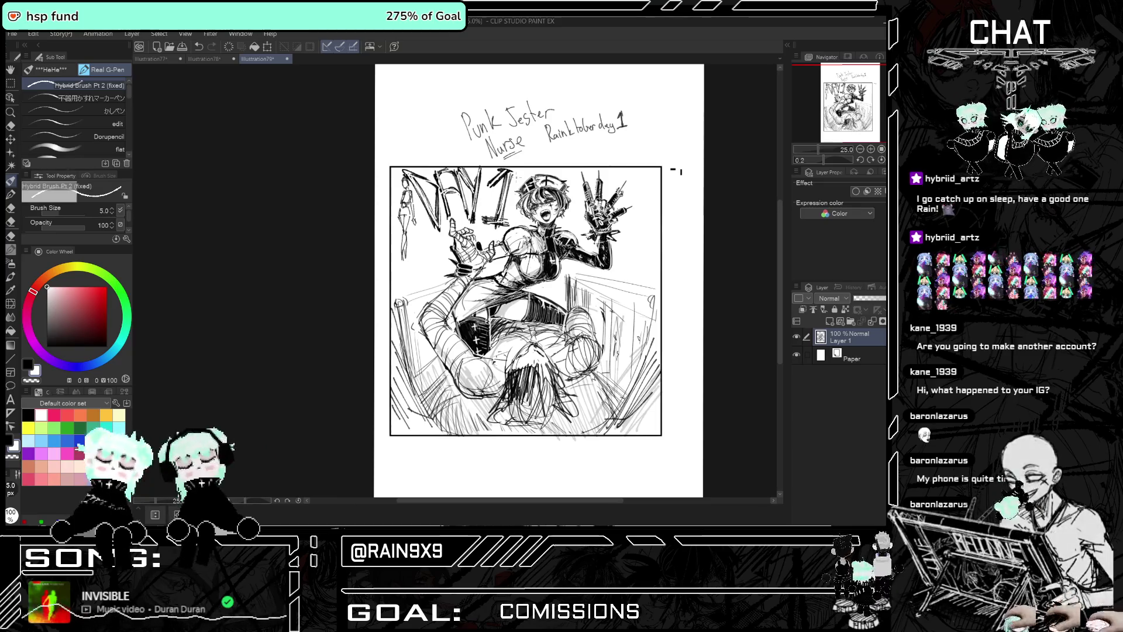
{"action": "key", "text": "h"}
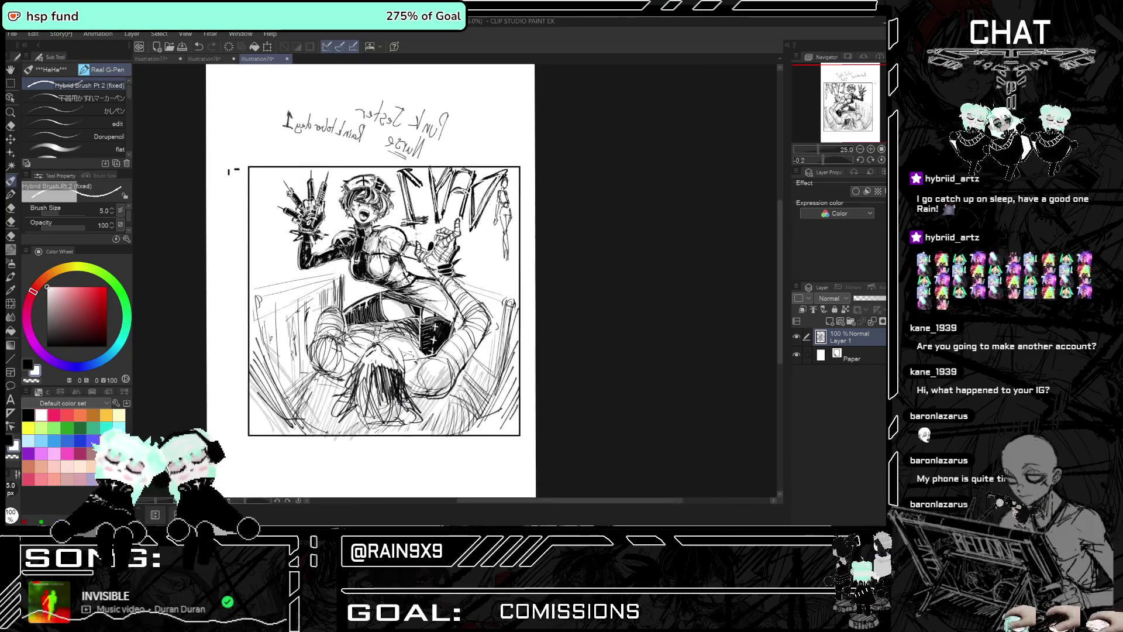
{"action": "scroll", "coordinate": [356, 243], "scroll_direction": "up", "scroll_amount": 1}
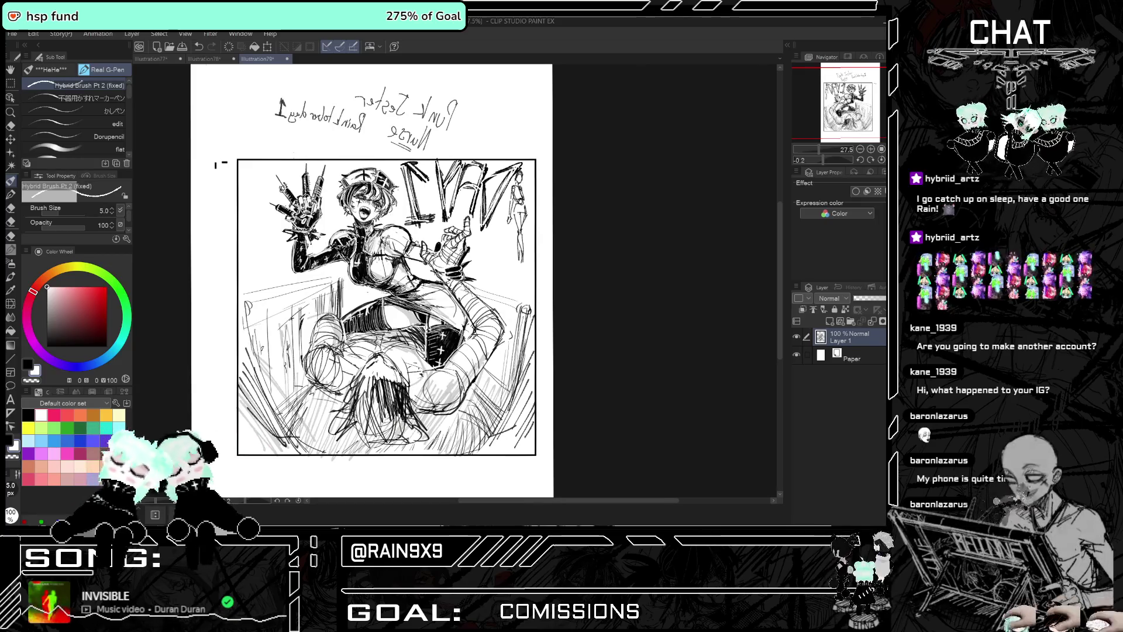
{"action": "key", "text": "h"}
{"action": "scroll", "coordinate": [361, 242], "scroll_direction": "down", "scroll_amount": 1}
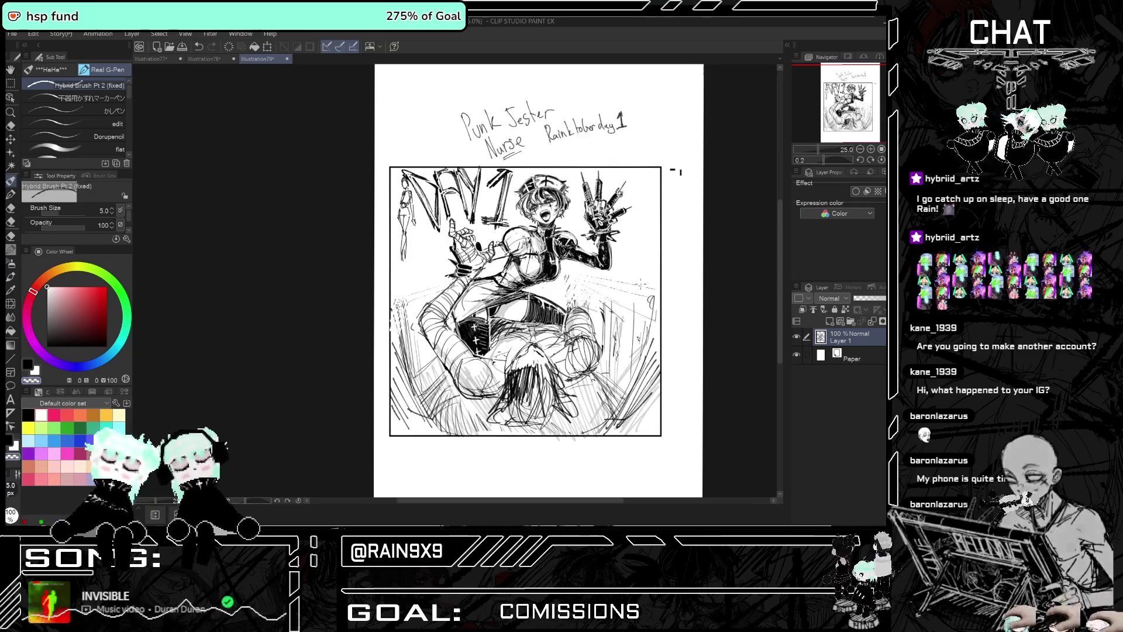
Erase the small standing figure beside DAY1 with the Hard eraser
{"action": "left_click", "coordinate": [11, 126]}
{"action": "left_click_drag", "start_coordinate": [406, 228], "coordinate": [407, 260]}
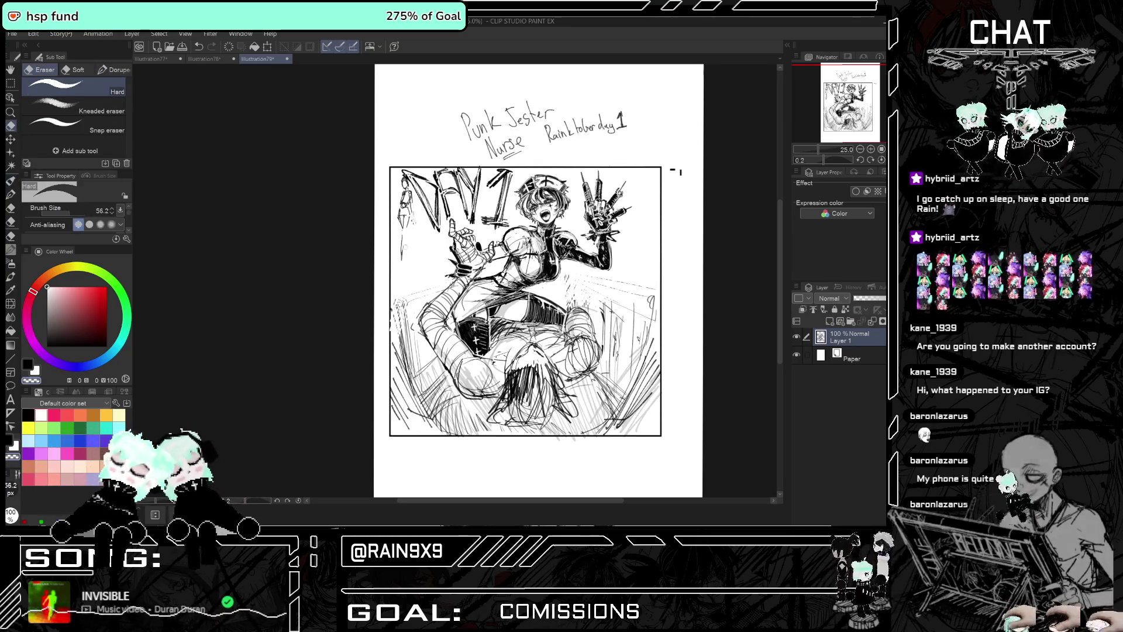
{"action": "left_click_drag", "start_coordinate": [404, 198], "coordinate": [401, 225]}
{"action": "left_click_drag", "start_coordinate": [405, 179], "coordinate": [409, 199]}
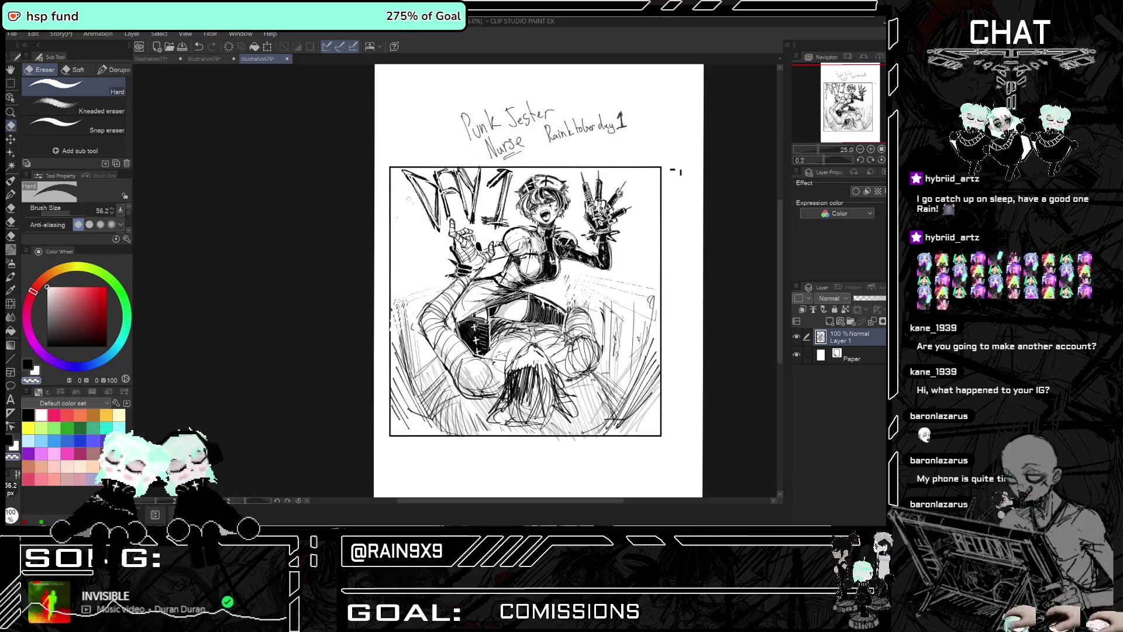
Draw black '!!!' marks left of the nurse and a '?' beside her face
{"action": "key", "text": "x"}
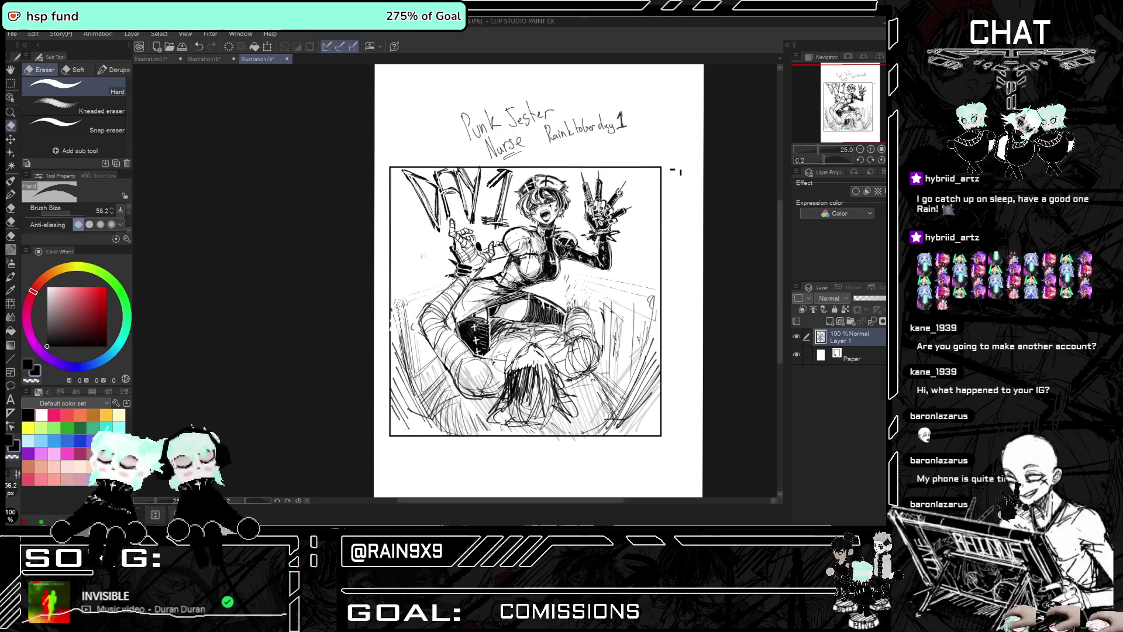
{"action": "left_click", "coordinate": [11, 180]}
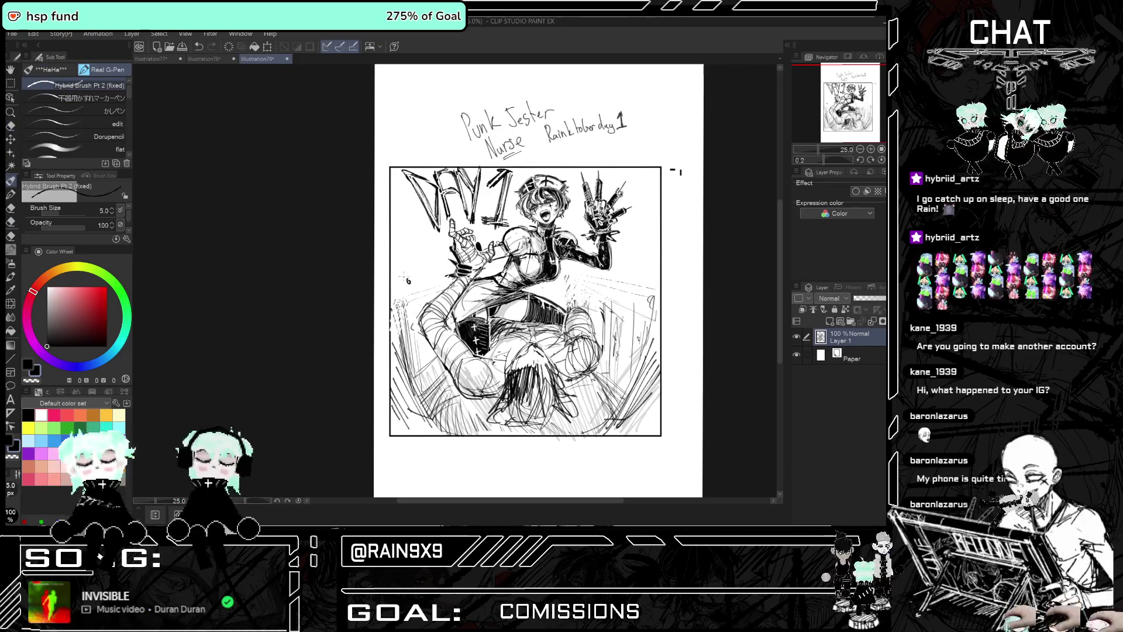
{"action": "key", "text": "ctrl+z"}
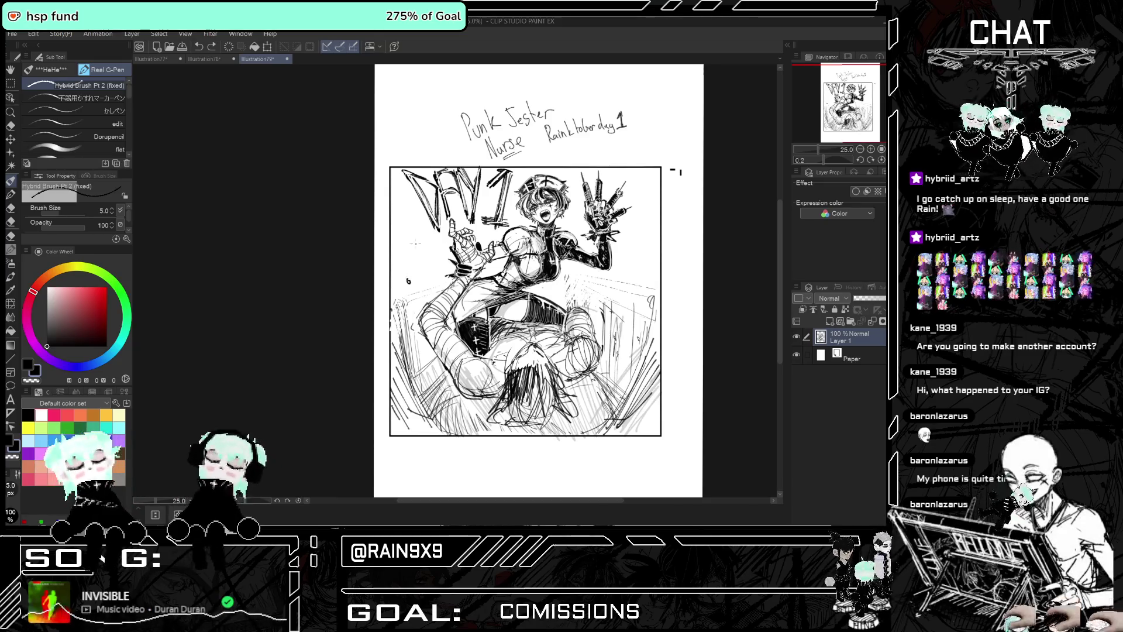
{"action": "left_click_drag", "start_coordinate": [409, 250], "coordinate": [412, 267]}
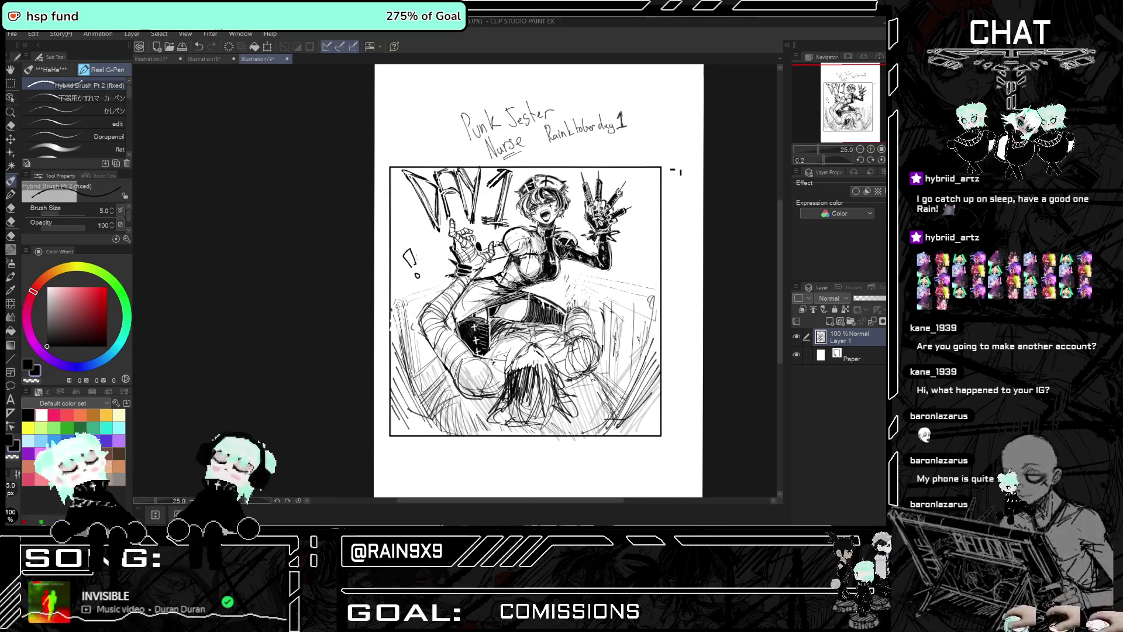
{"action": "mouse_move", "coordinate": [421, 248]}
{"action": "left_mouse_down"}
{"action": "mouse_move", "coordinate": [423, 263]}
{"action": "mouse_move", "coordinate": [441, 264]}
{"action": "left_mouse_up"}
{"action": "key", "text": "ctrl+z"}
{"action": "key", "text": "ctrl+z"}
{"action": "key", "text": "ctrl+z"}
{"action": "key", "text": "ctrl+z"}
{"action": "left_click", "coordinate": [411, 286]}
{"action": "mouse_move", "coordinate": [398, 271]}
{"action": "left_mouse_down"}
{"action": "mouse_move", "coordinate": [408, 280]}
{"action": "mouse_move", "coordinate": [432, 273]}
{"action": "left_mouse_up"}
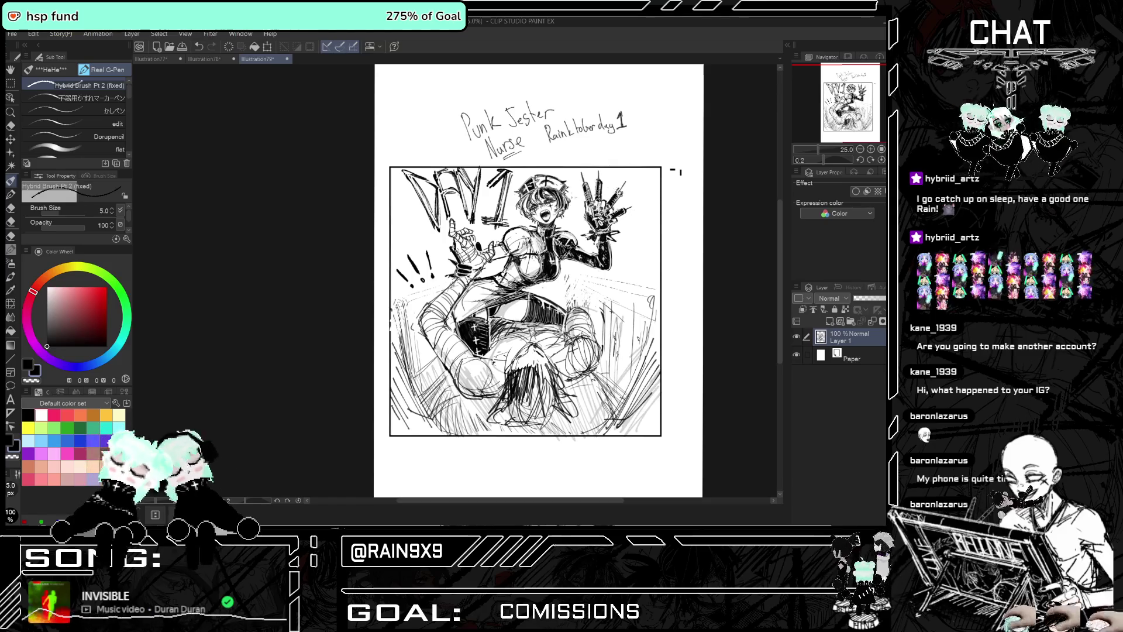
{"action": "left_click_drag", "start_coordinate": [570, 214], "coordinate": [572, 224]}
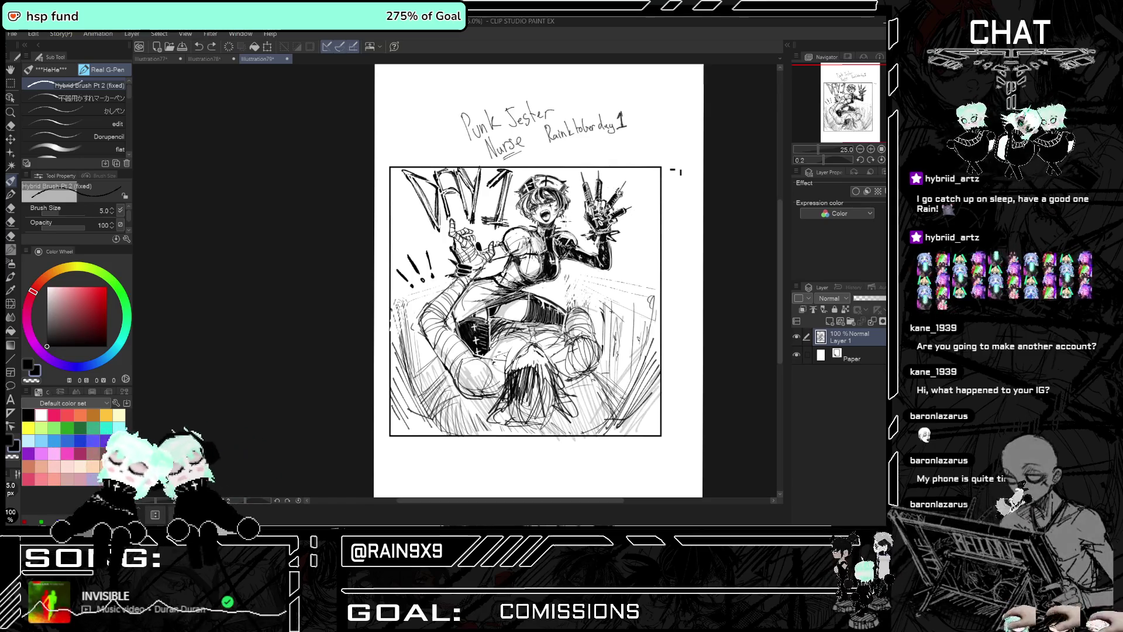
{"action": "scroll", "coordinate": [587, 214], "scroll_direction": "down", "scroll_amount": 3}
Add tiny G-Pen strokes by the nurse's head and beside the '!!!' marks
{"action": "scroll", "coordinate": [587, 214], "scroll_direction": "up", "scroll_amount": 5}
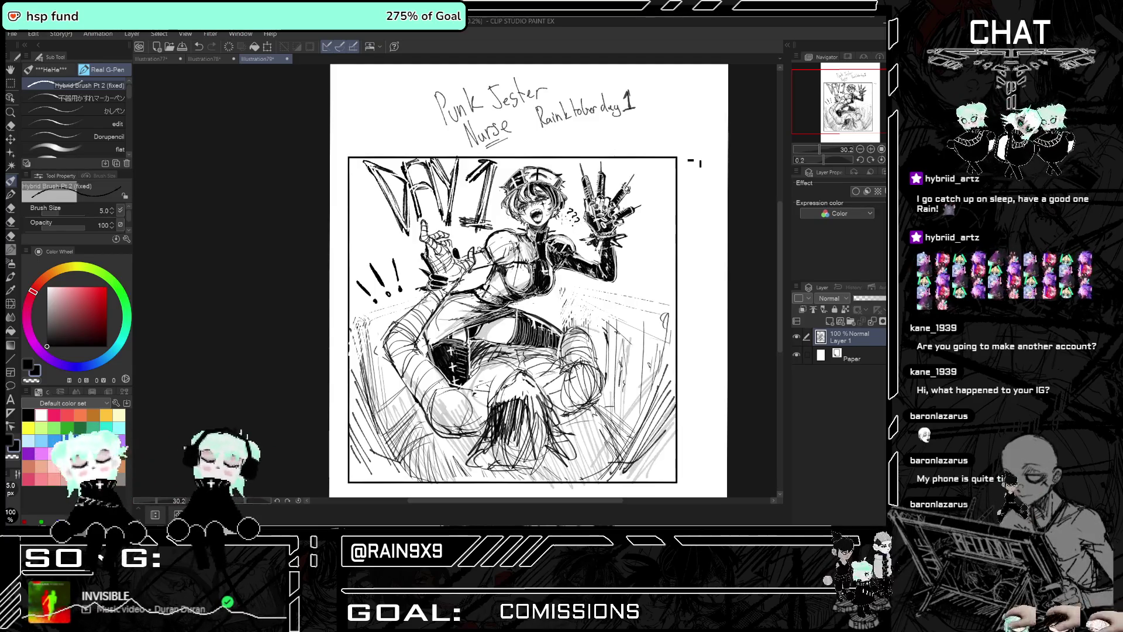
{"action": "scroll", "coordinate": [579, 215], "scroll_direction": "down", "scroll_amount": 1}
{"action": "scroll", "coordinate": [579, 215], "scroll_direction": "down", "scroll_amount": 1}
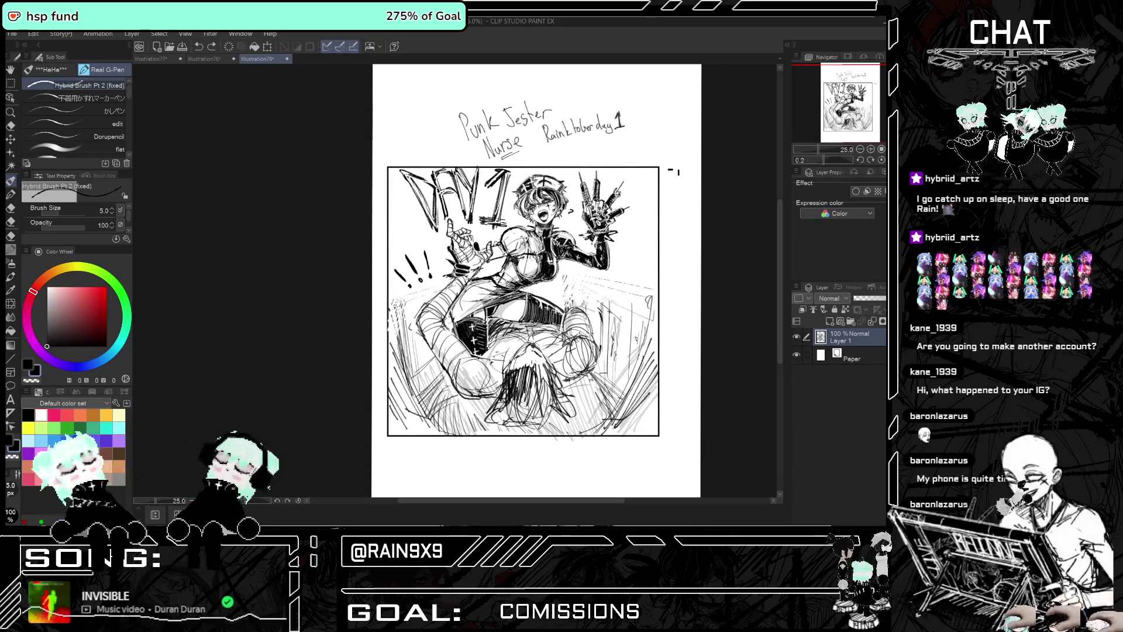
{"action": "scroll", "coordinate": [573, 209], "scroll_direction": "up", "scroll_amount": 1}
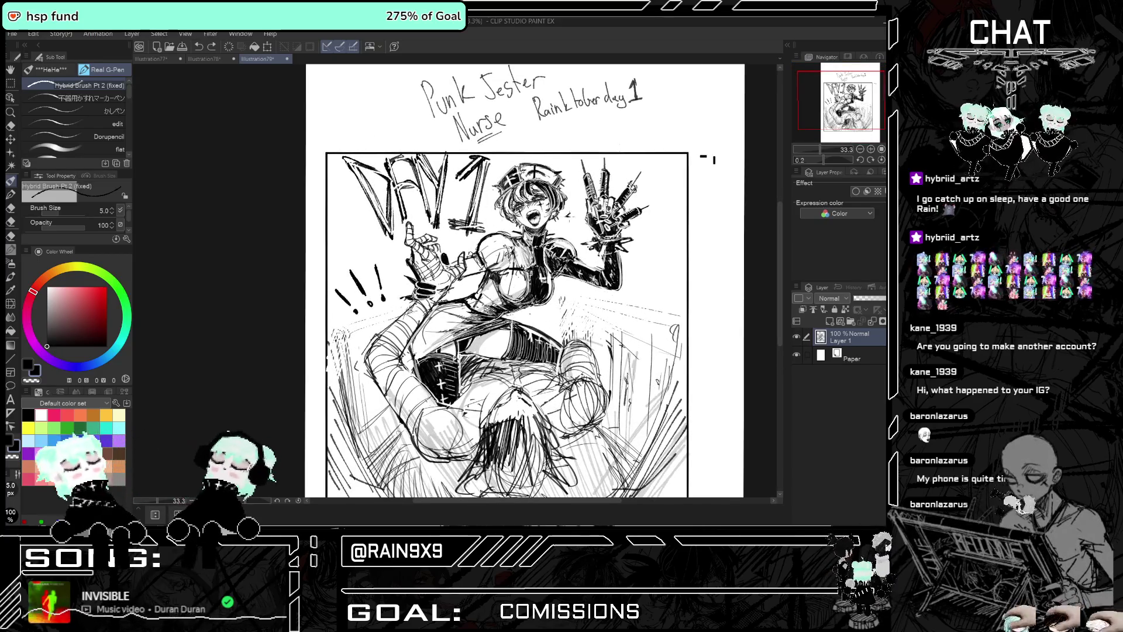
{"action": "left_click_drag", "start_coordinate": [567, 215], "coordinate": [572, 215]}
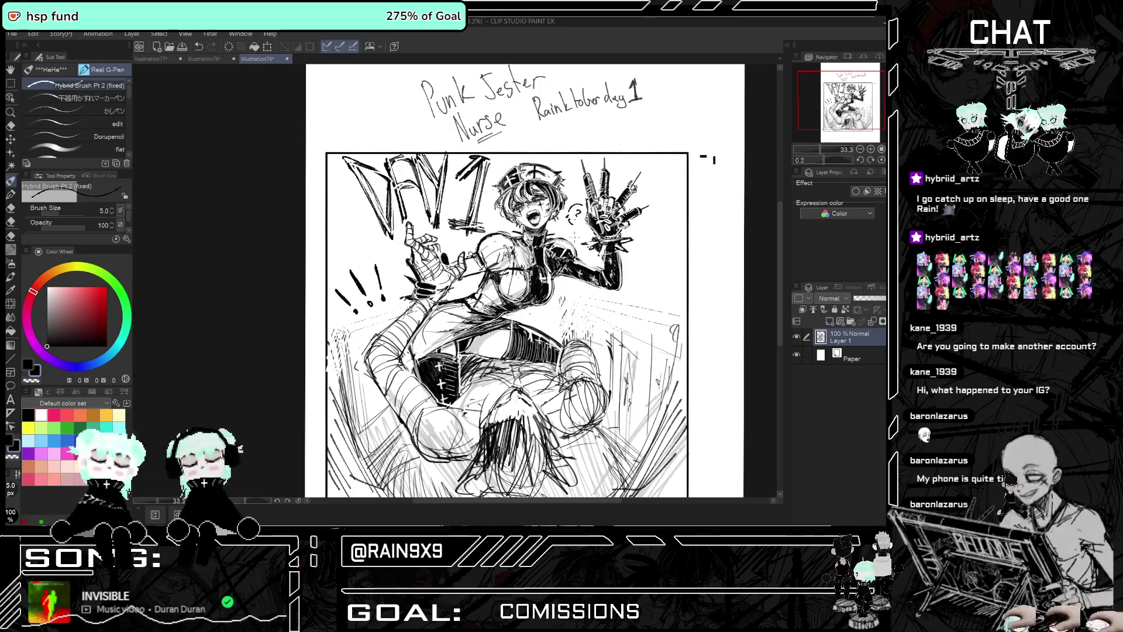
{"action": "key", "text": "ctrl+minus"}
{"action": "key", "text": "ctrl+minus"}
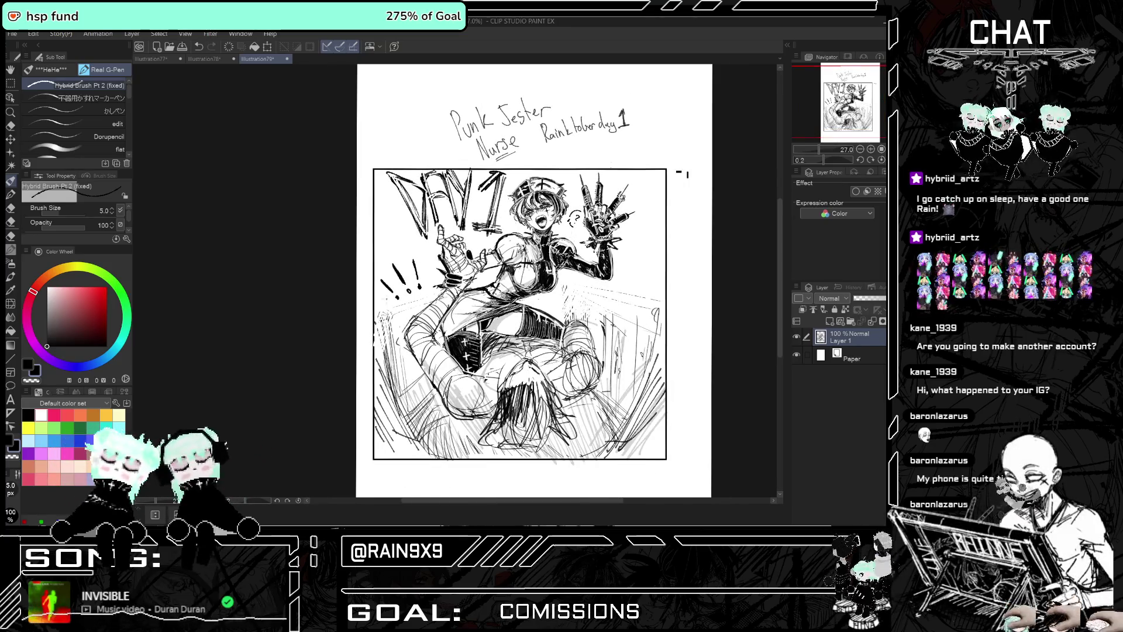
{"action": "left_click_drag", "start_coordinate": [419, 289], "coordinate": [427, 300]}
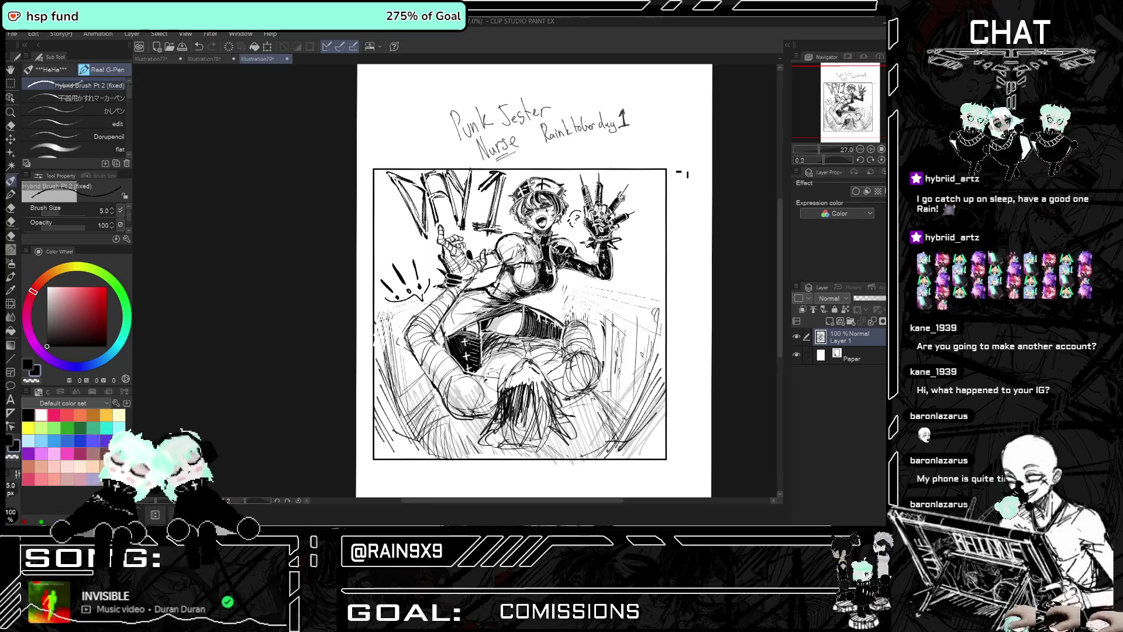
{"action": "key", "text": "ctrl+plus"}
{"action": "key", "text": "ctrl+plus"}
{"action": "key", "text": "ctrl+plus"}
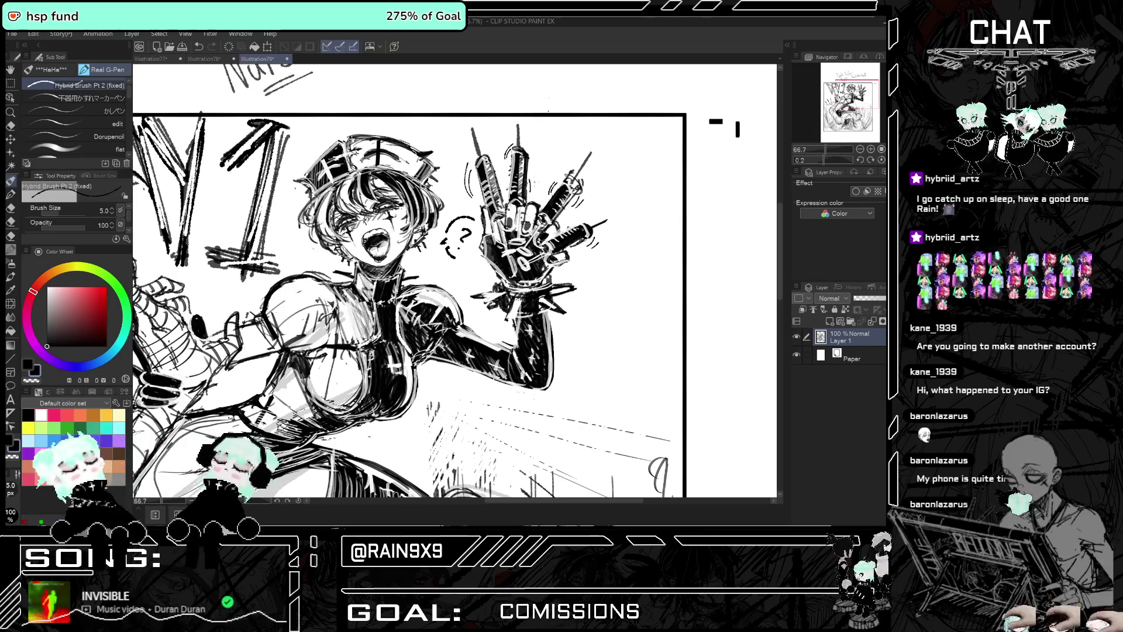
Draw a curved speech-bubble stroke around the '!!!' marks at the panel's upper left
{"action": "scroll", "coordinate": [518, 190], "scroll_direction": "down", "scroll_amount": 1}
{"action": "scroll", "coordinate": [517, 191], "scroll_direction": "down", "scroll_amount": 1}
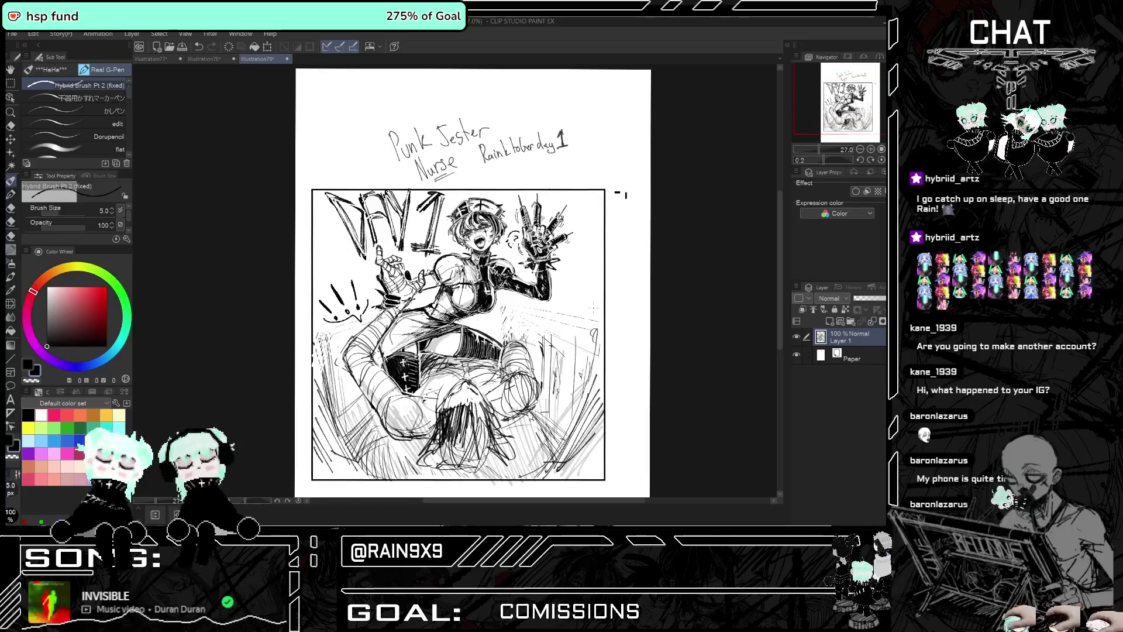
{"action": "key", "text": "h"}
{"action": "key", "text": "h"}
{"action": "key", "text": "ctrl+plus"}
{"action": "key", "text": "ctrl+plus"}
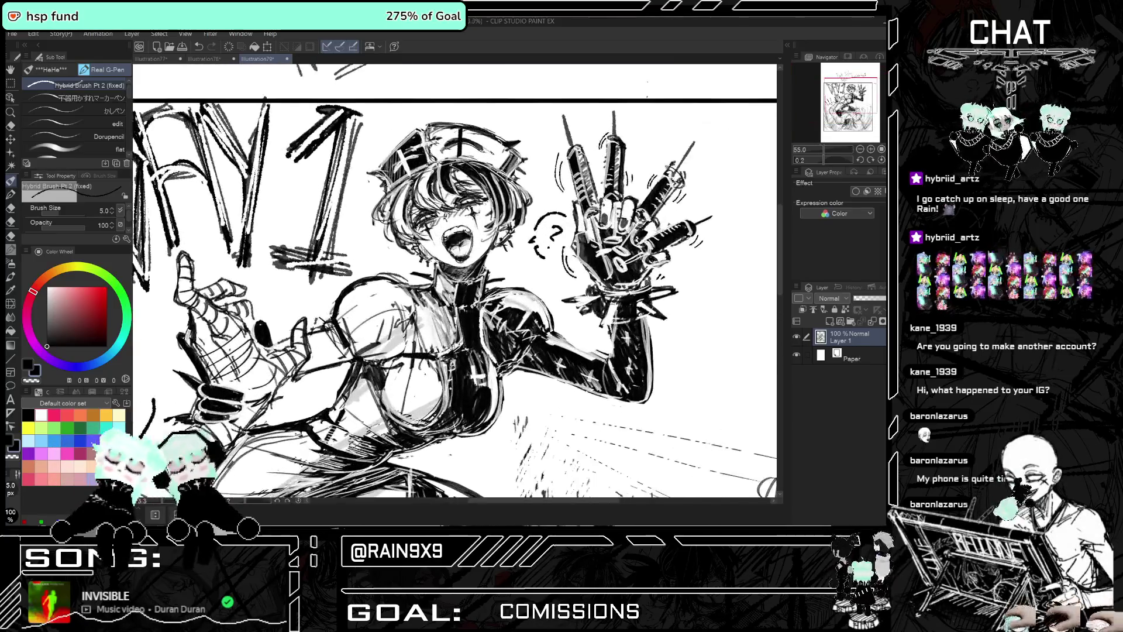
{"action": "key", "text": "ctrl+plus"}
{"action": "key", "text": "ctrl+plus"}
{"action": "key", "text": "ctrl+minus"}
{"action": "key", "text": "ctrl+minus"}
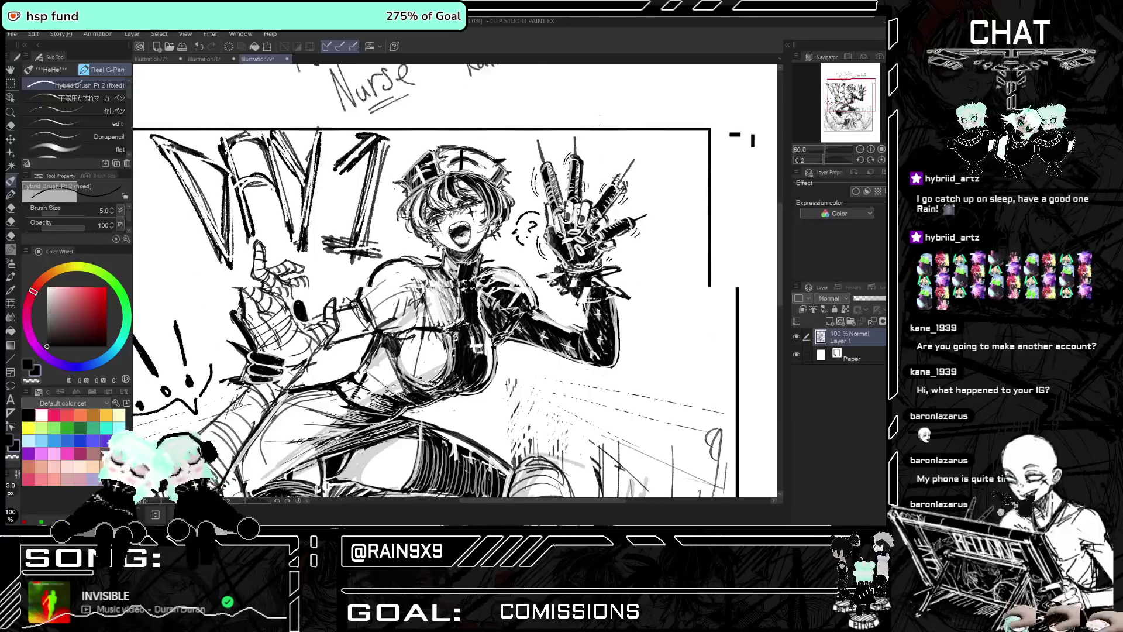
{"action": "key", "text": "ctrl+minus"}
{"action": "key", "text": "ctrl+minus"}
{"action": "key", "text": "ctrl+minus"}
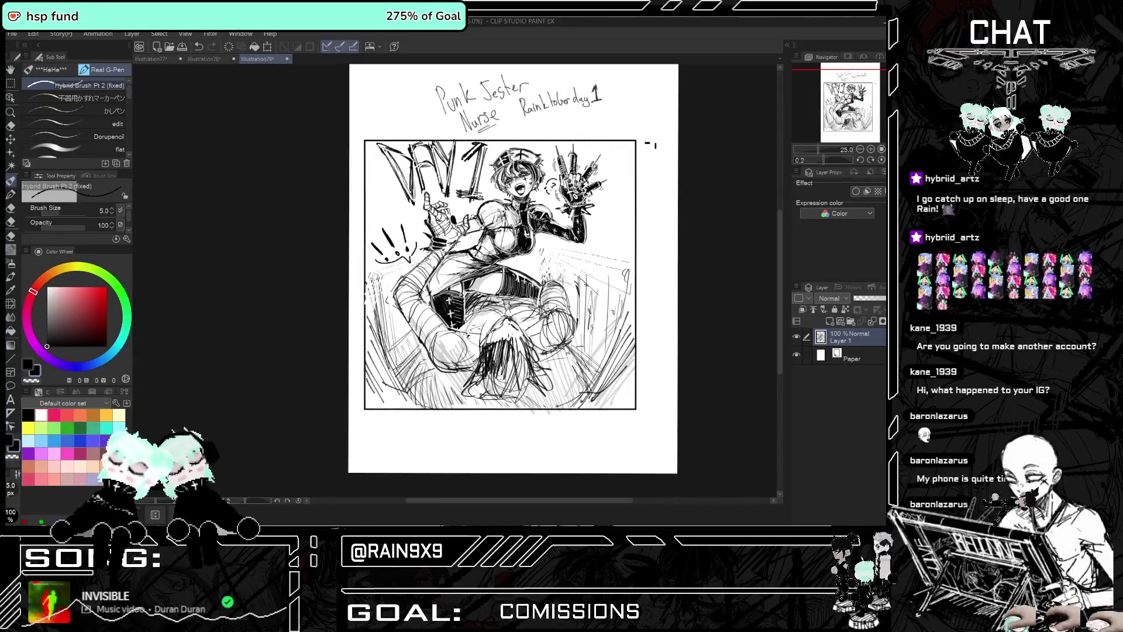
{"action": "left_click_drag", "start_coordinate": [368, 220], "coordinate": [406, 203]}
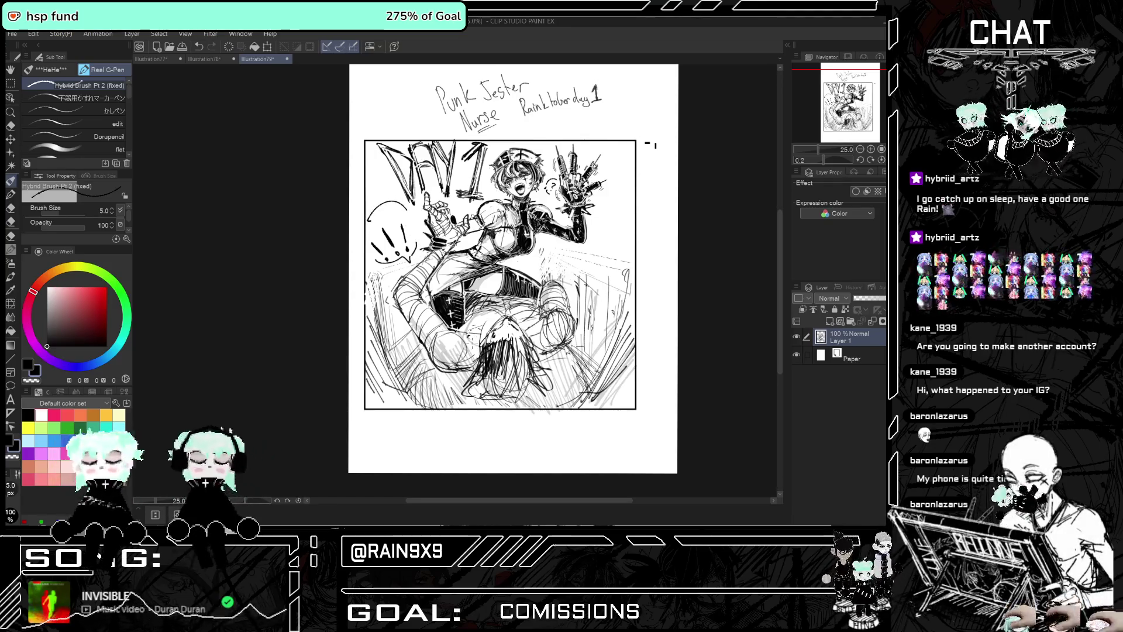
Ink several short G-Pen marks on the figure lying beneath the nurse
{"action": "scroll", "coordinate": [512, 338], "scroll_direction": "up", "scroll_amount": 1}
{"action": "scroll", "coordinate": [512, 338], "scroll_direction": "up", "scroll_amount": 1}
{"action": "scroll", "coordinate": [512, 338], "scroll_direction": "up", "scroll_amount": 1}
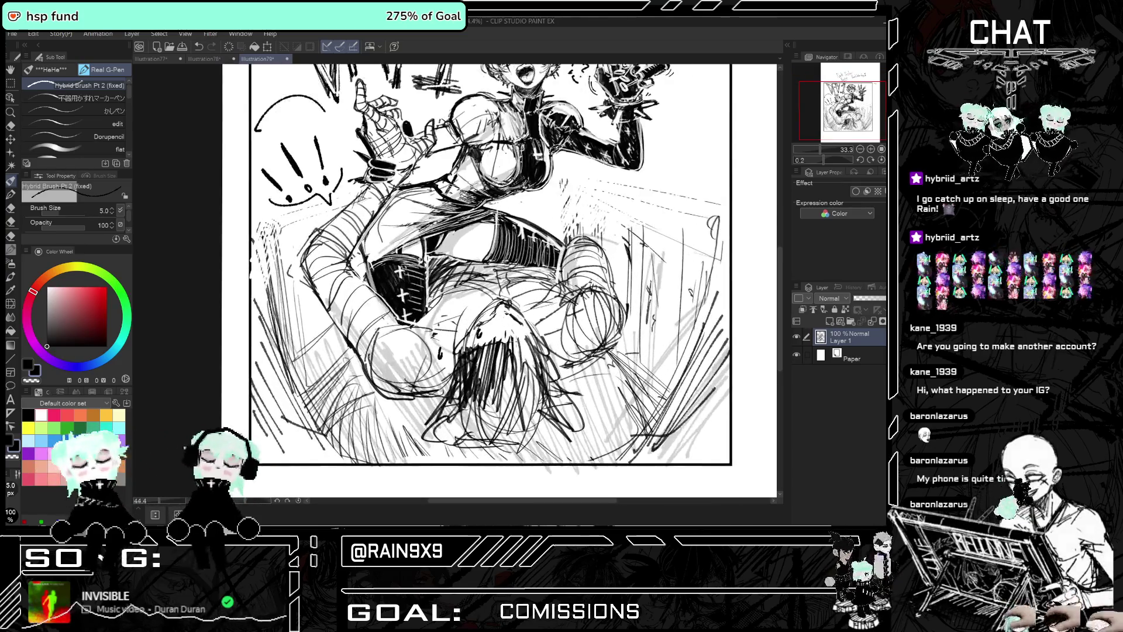
{"action": "scroll", "coordinate": [513, 337], "scroll_direction": "up", "scroll_amount": 1}
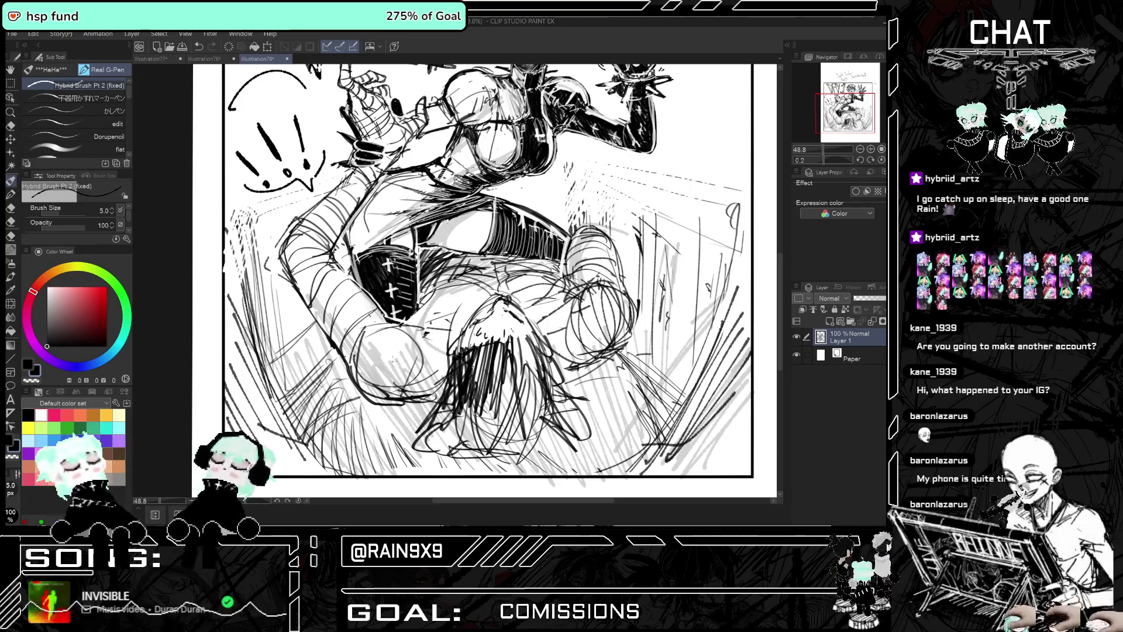
{"action": "mouse_move", "coordinate": [379, 355]}
{"action": "left_mouse_down"}
{"action": "mouse_move", "coordinate": [376, 368]}
{"action": "mouse_move", "coordinate": [432, 363]}
{"action": "left_mouse_up"}
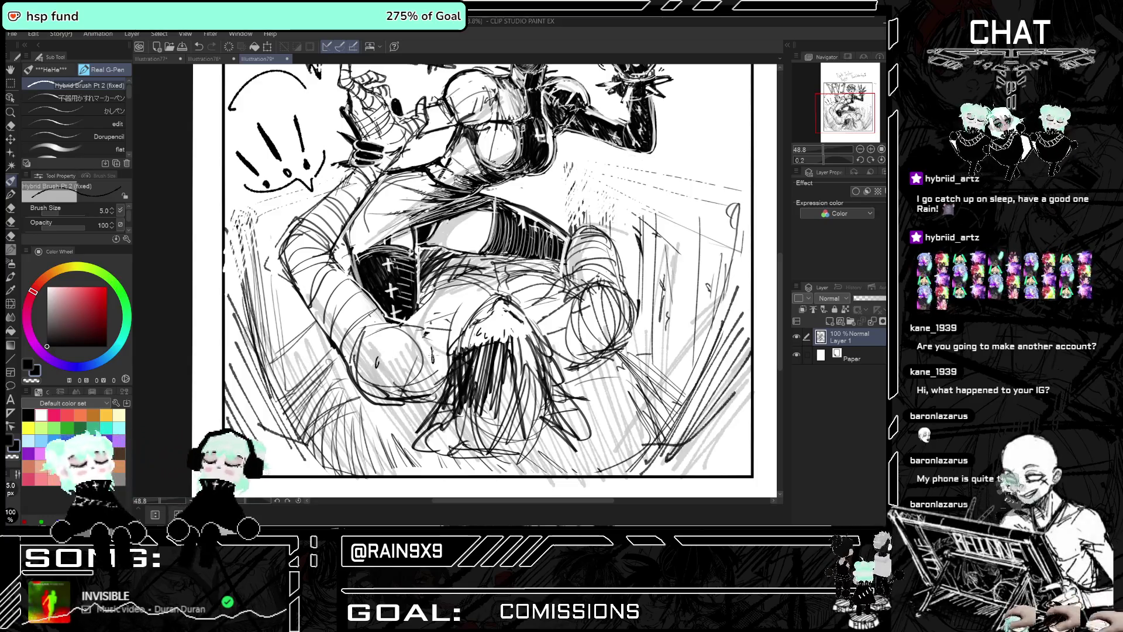
{"action": "left_click_drag", "start_coordinate": [430, 301], "coordinate": [434, 311]}
{"action": "left_click_drag", "start_coordinate": [554, 316], "coordinate": [552, 325]}
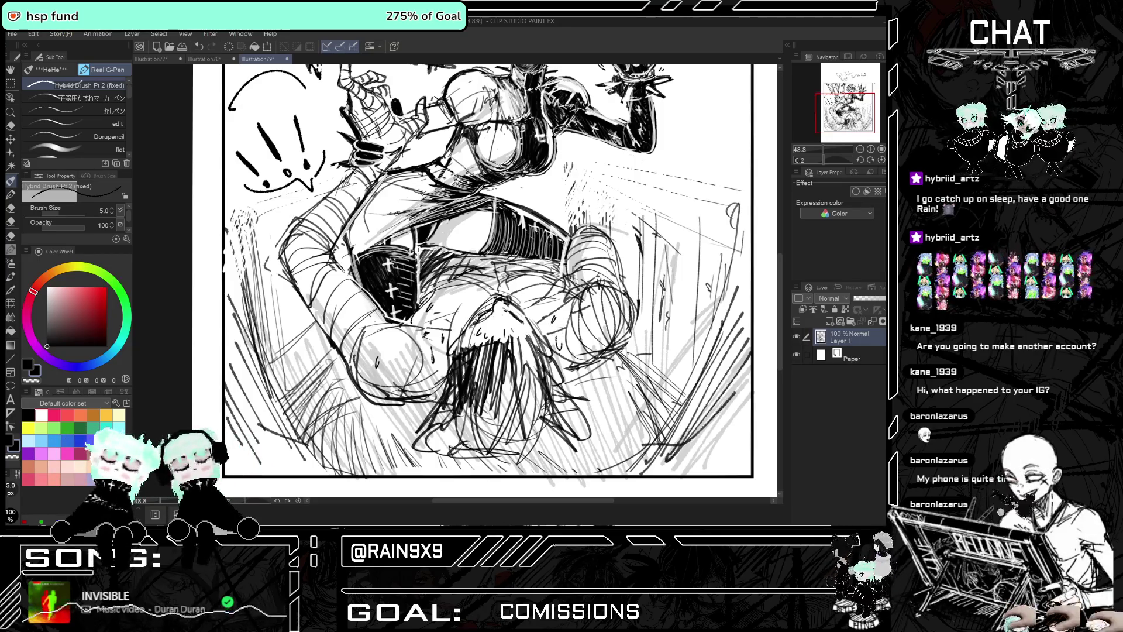
{"action": "left_click_drag", "start_coordinate": [482, 292], "coordinate": [497, 315]}
Hatch shading onto the lying figure's head, redoing one bad stroke
{"action": "key", "text": "ctrl+minus"}
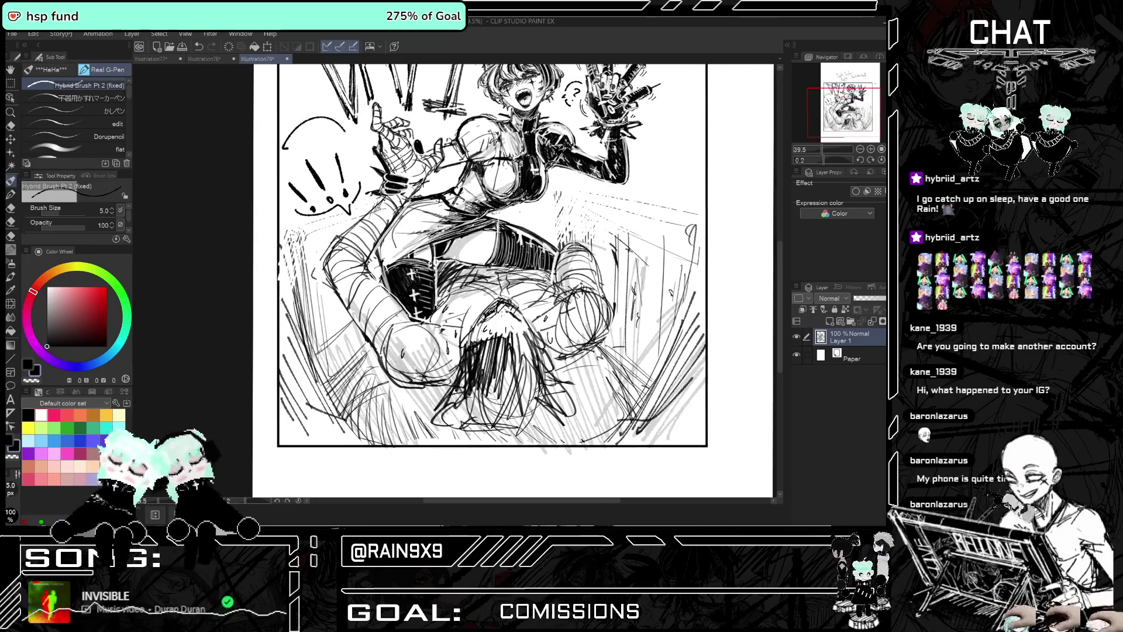
{"action": "key", "text": "ctrl+minus"}
{"action": "scroll", "coordinate": [502, 251], "scroll_direction": "up", "scroll_amount": 1}
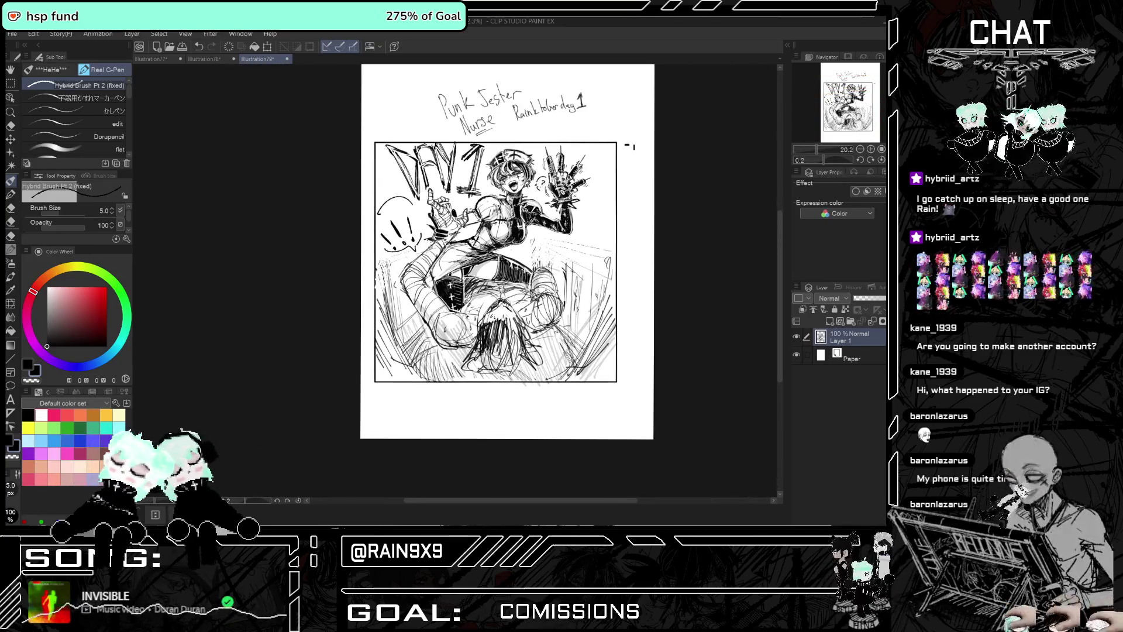
{"action": "mouse_move", "coordinate": [418, 339]}
{"action": "left_mouse_down"}
{"action": "mouse_move", "coordinate": [434, 378]}
{"action": "mouse_move", "coordinate": [483, 356]}
{"action": "mouse_move", "coordinate": [470, 342]}
{"action": "mouse_move", "coordinate": [434, 370]}
{"action": "left_mouse_up"}
{"action": "key", "text": "ctrl+z"}
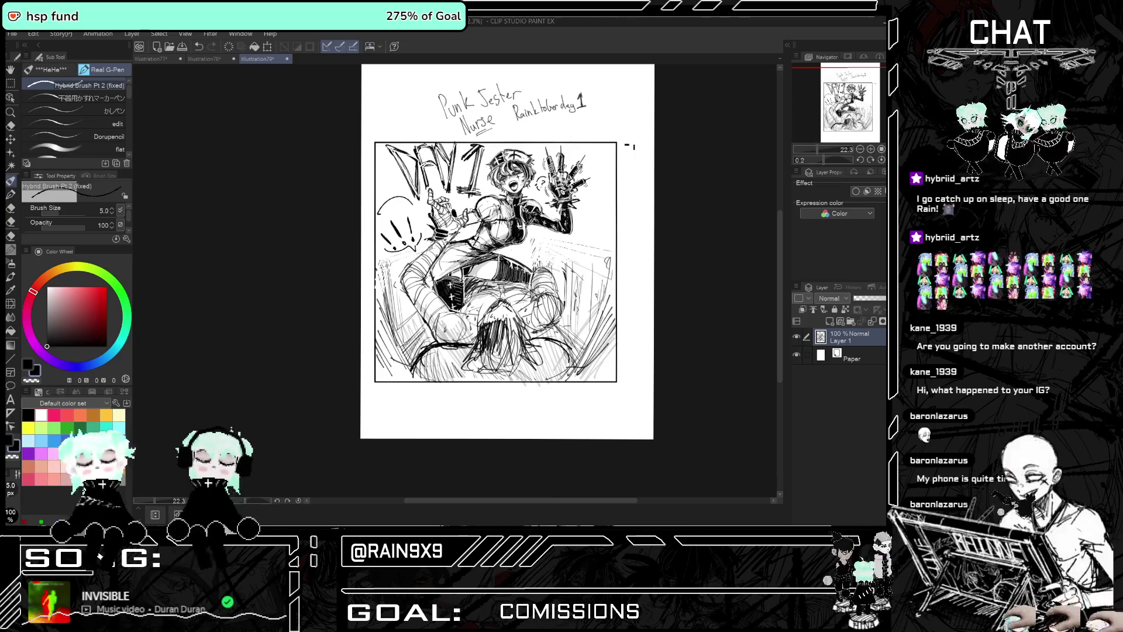
{"action": "left_click_drag", "start_coordinate": [412, 361], "coordinate": [418, 372]}
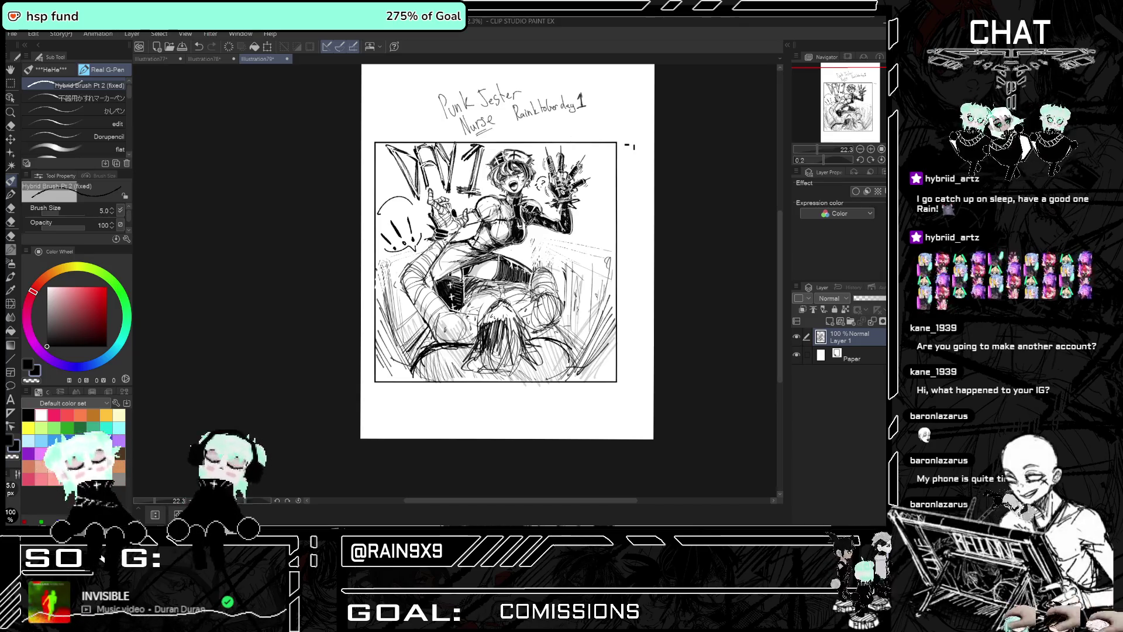
Ink the first dense dark strands into the lying figure's hair with the G-Pen
{"action": "scroll", "coordinate": [507, 252], "scroll_direction": "down", "scroll_amount": 1}
{"action": "scroll", "coordinate": [508, 251], "scroll_direction": "down", "scroll_amount": 1}
{"action": "scroll", "coordinate": [518, 257], "scroll_direction": "up", "scroll_amount": 2}
{"action": "scroll", "coordinate": [579, 339], "scroll_direction": "up", "scroll_amount": 1}
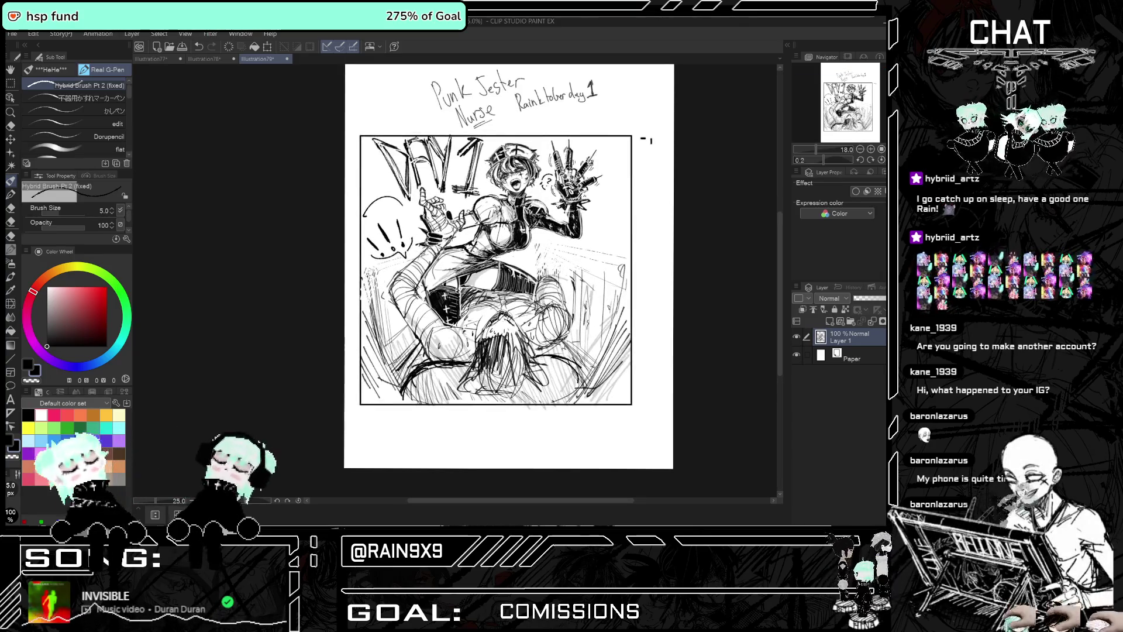
{"action": "left_click_drag", "start_coordinate": [496, 339], "coordinate": [477, 393]}
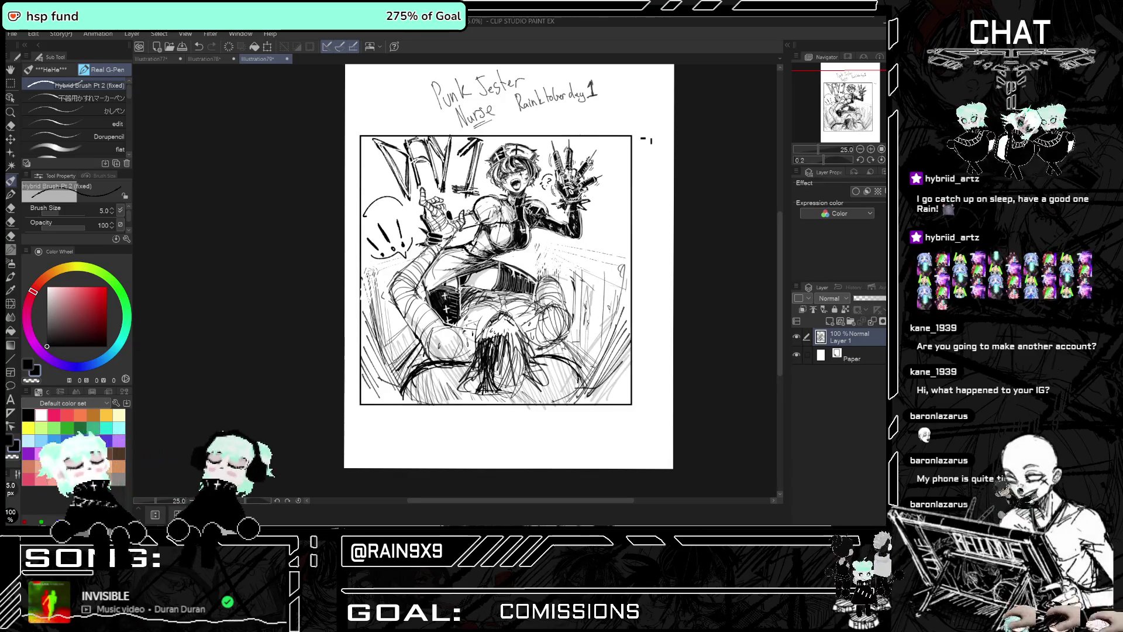
{"action": "left_click_drag", "start_coordinate": [496, 352], "coordinate": [483, 366]}
{"action": "left_click_drag", "start_coordinate": [484, 368], "coordinate": [468, 395]}
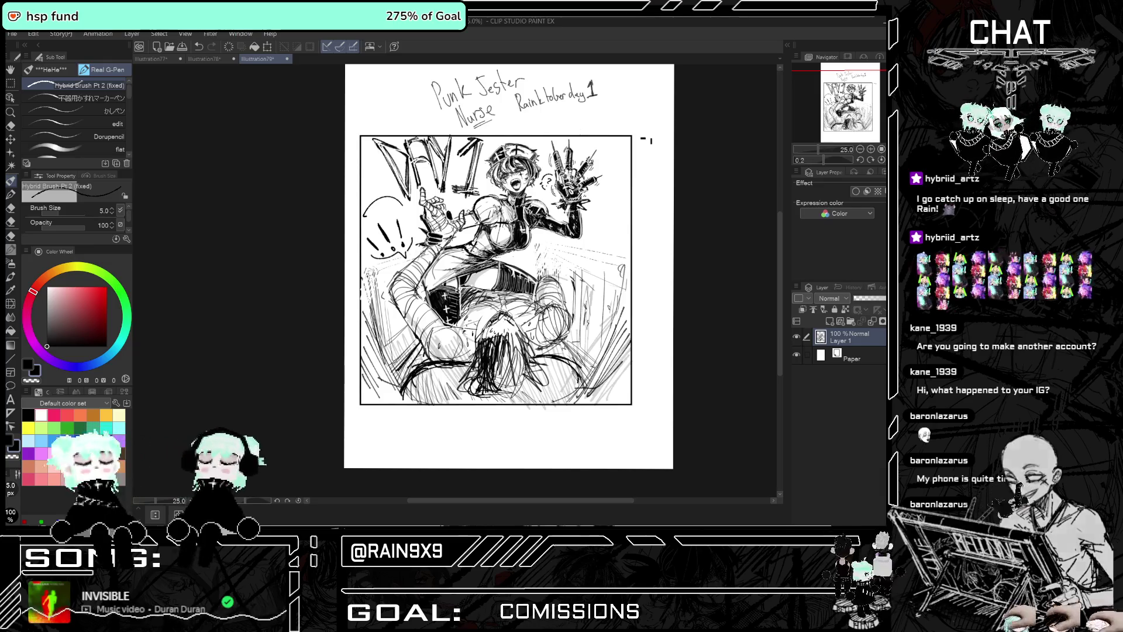
Darken the hair further with more ink strands, including its right side
{"action": "left_click_drag", "start_coordinate": [501, 351], "coordinate": [504, 393]}
{"action": "mouse_move", "coordinate": [522, 340]}
{"action": "left_mouse_down"}
{"action": "mouse_move", "coordinate": [506, 388]}
{"action": "mouse_move", "coordinate": [515, 397]}
{"action": "left_mouse_up"}
{"action": "mouse_move", "coordinate": [530, 339]}
{"action": "left_mouse_down"}
{"action": "mouse_move", "coordinate": [513, 387]}
{"action": "mouse_move", "coordinate": [529, 392]}
{"action": "mouse_move", "coordinate": [507, 393]}
{"action": "mouse_move", "coordinate": [532, 399]}
{"action": "left_mouse_up"}
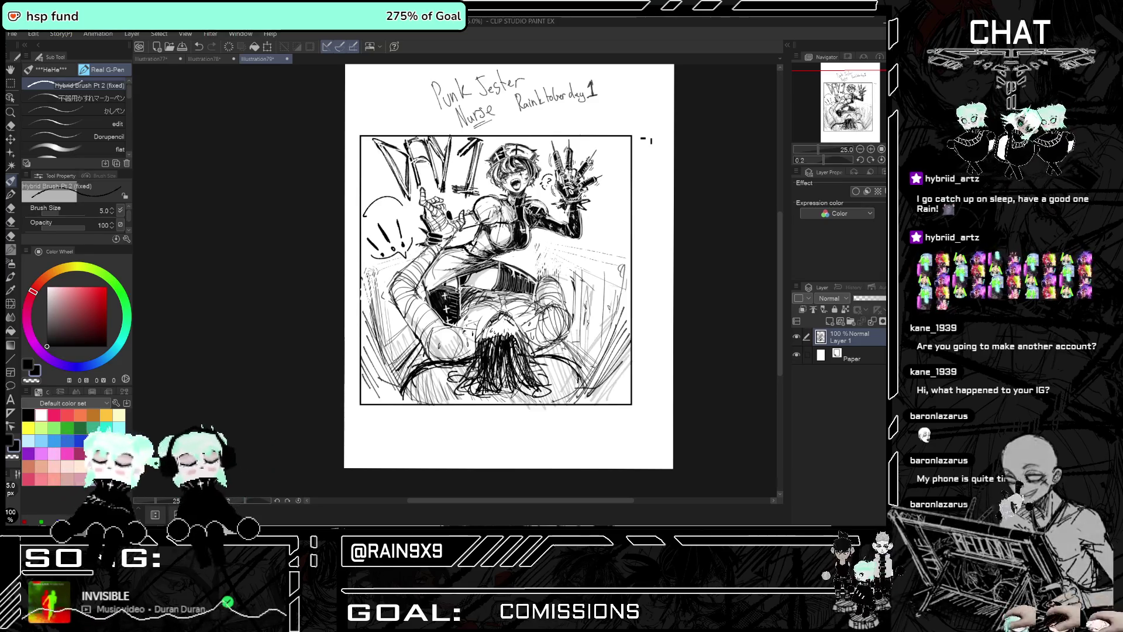
{"action": "scroll", "coordinate": [560, 346], "scroll_direction": "down", "scroll_amount": 1}
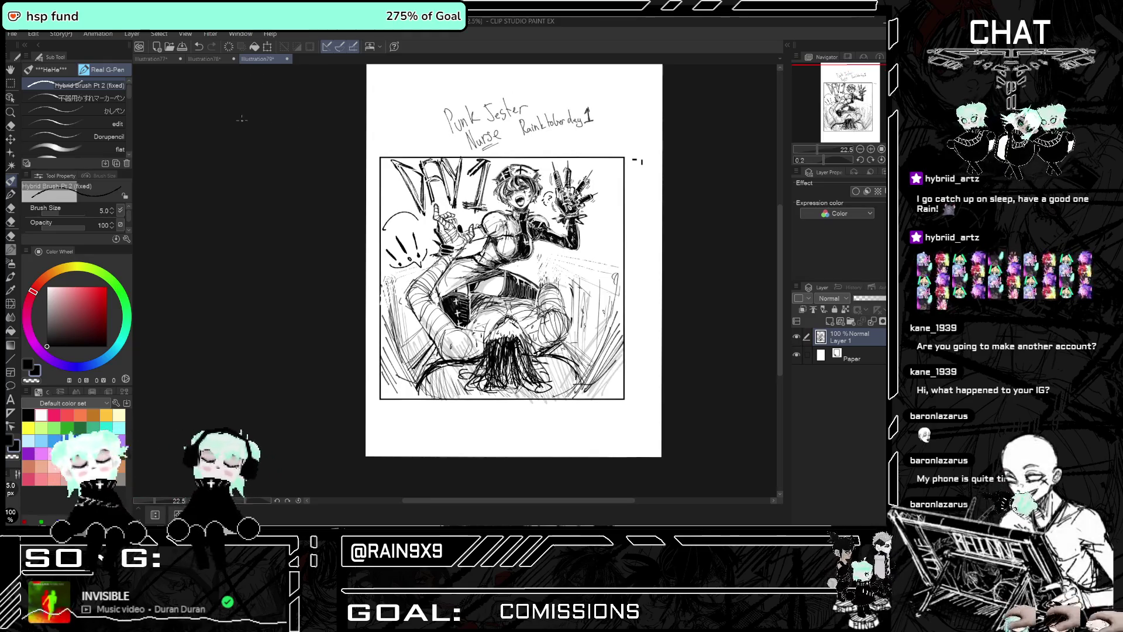
{"action": "scroll", "coordinate": [386, 179], "scroll_direction": "up", "scroll_amount": 1}
{"action": "scroll", "coordinate": [386, 179], "scroll_direction": "up", "scroll_amount": 1}
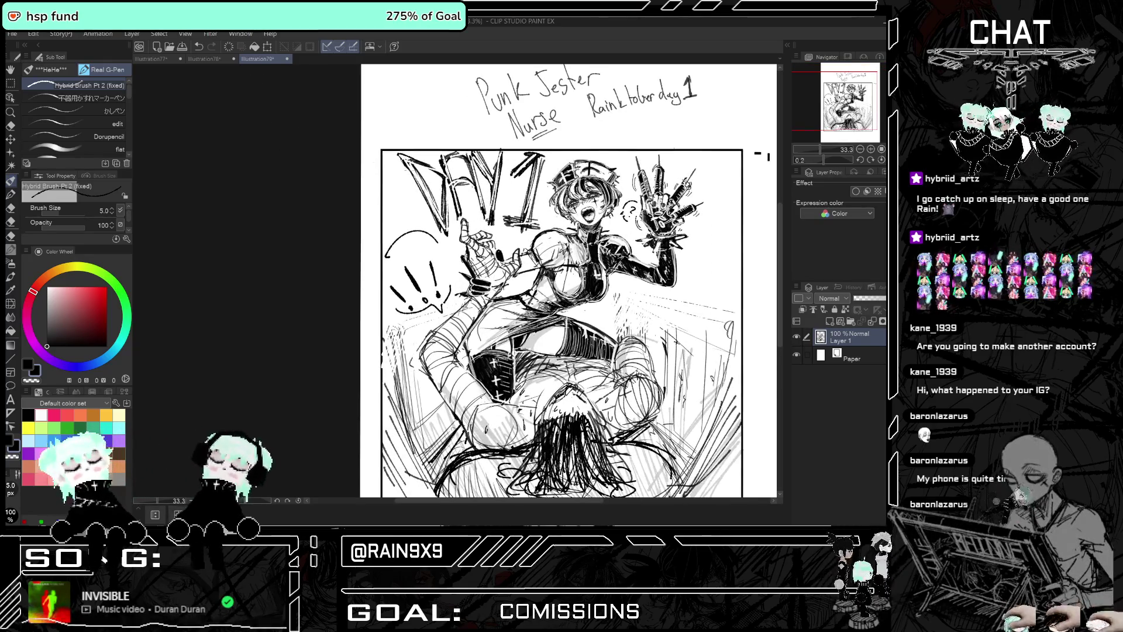
{"action": "left_click_drag", "start_coordinate": [368, 180], "coordinate": [371, 181]}
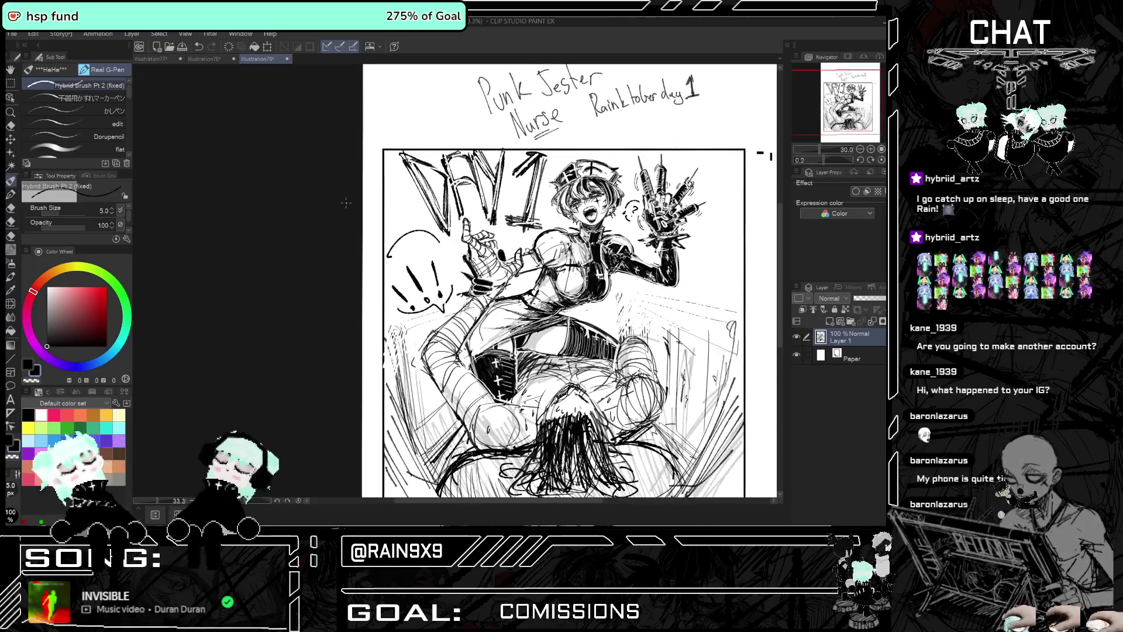
{"action": "scroll", "coordinate": [371, 181], "scroll_direction": "up", "scroll_amount": 2}
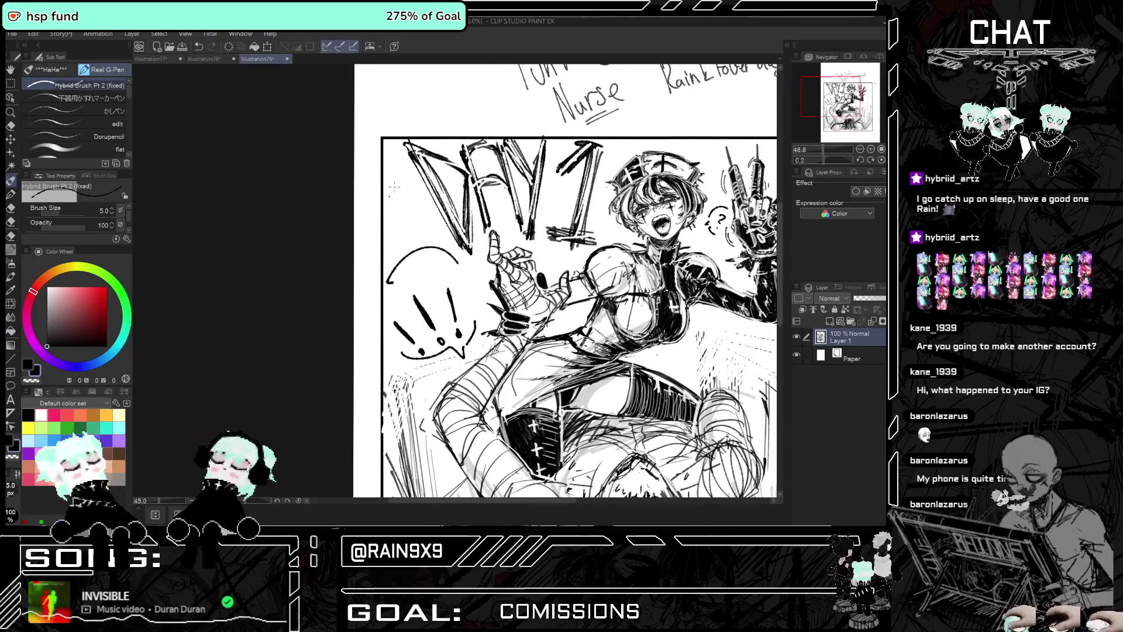
Hand-letter 'PUNK' in the top-left corner, undoing a stray stroke
{"action": "scroll", "coordinate": [394, 188], "scroll_direction": "up", "scroll_amount": 1}
{"action": "scroll", "coordinate": [395, 188], "scroll_direction": "up", "scroll_amount": 1}
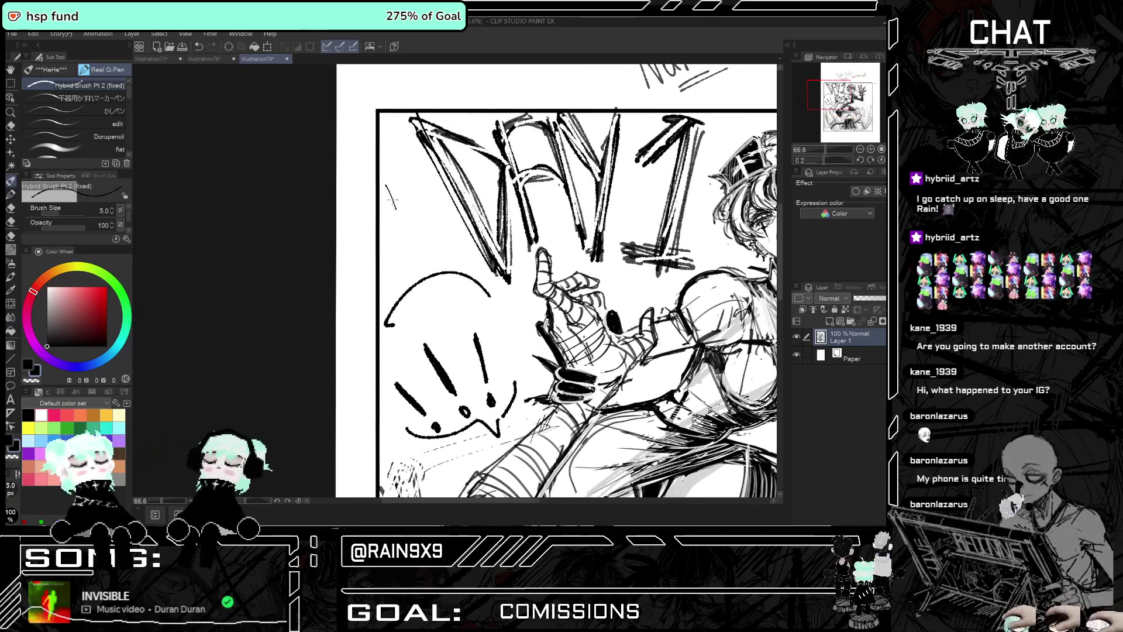
{"action": "left_click_drag", "start_coordinate": [388, 185], "coordinate": [391, 198]}
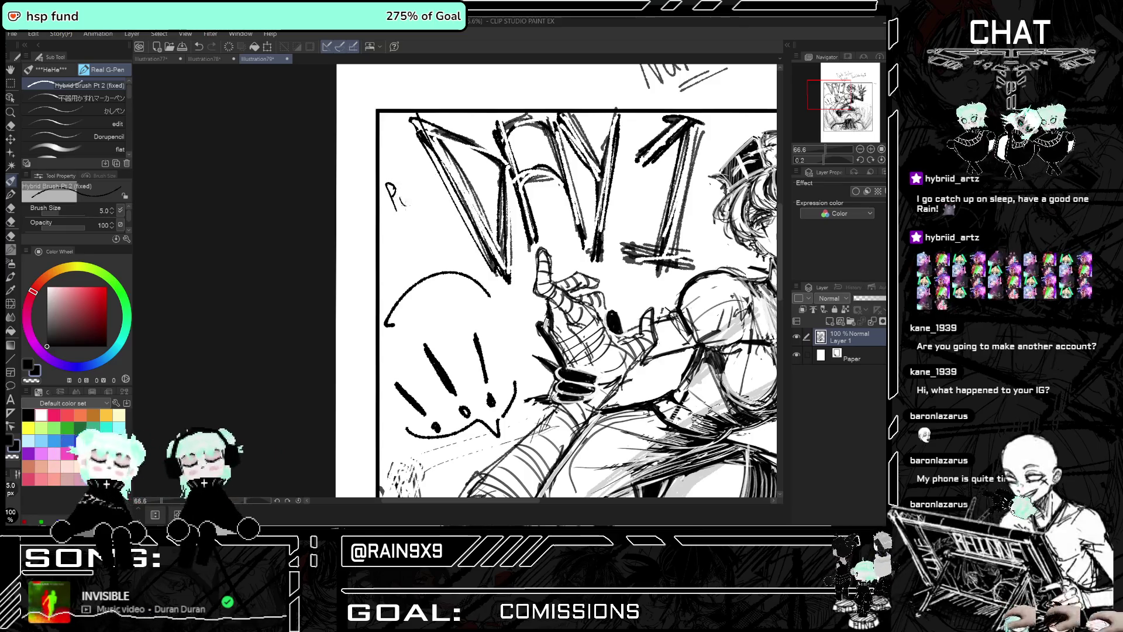
{"action": "left_click_drag", "start_coordinate": [400, 185], "coordinate": [421, 201]}
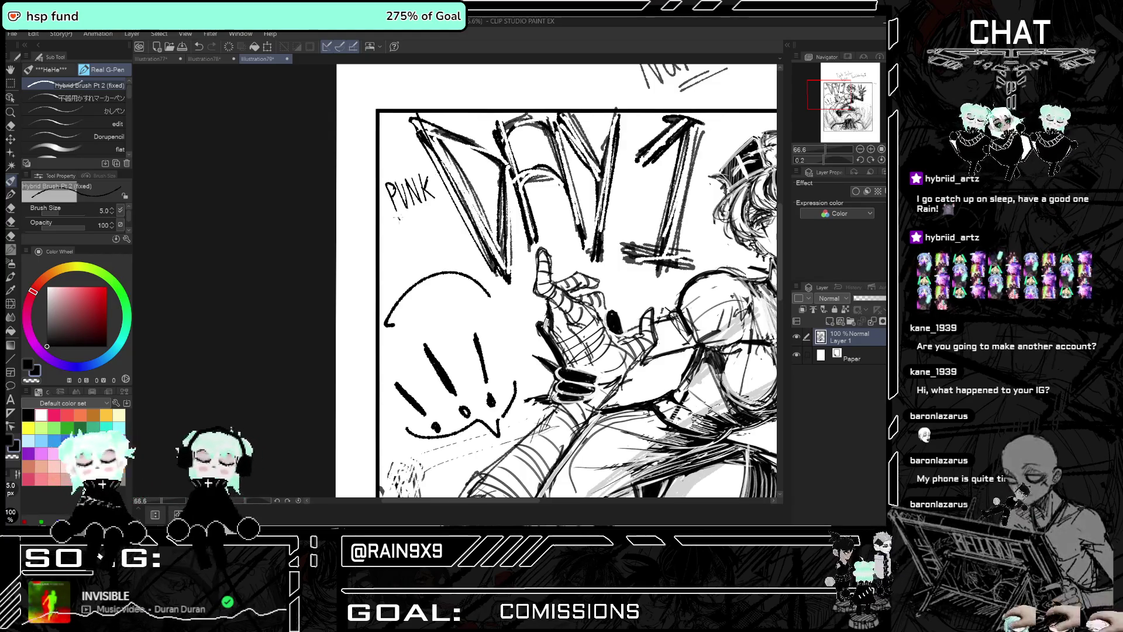
{"action": "key", "text": "ctrl+z"}
Letter 'JESTER' and 'NURSE' beneath it, then fit the page to the window
{"action": "mouse_move", "coordinate": [401, 221]}
{"action": "left_mouse_down"}
{"action": "mouse_move", "coordinate": [405, 240]}
{"action": "mouse_move", "coordinate": [417, 211]}
{"action": "mouse_move", "coordinate": [422, 224]}
{"action": "left_mouse_up"}
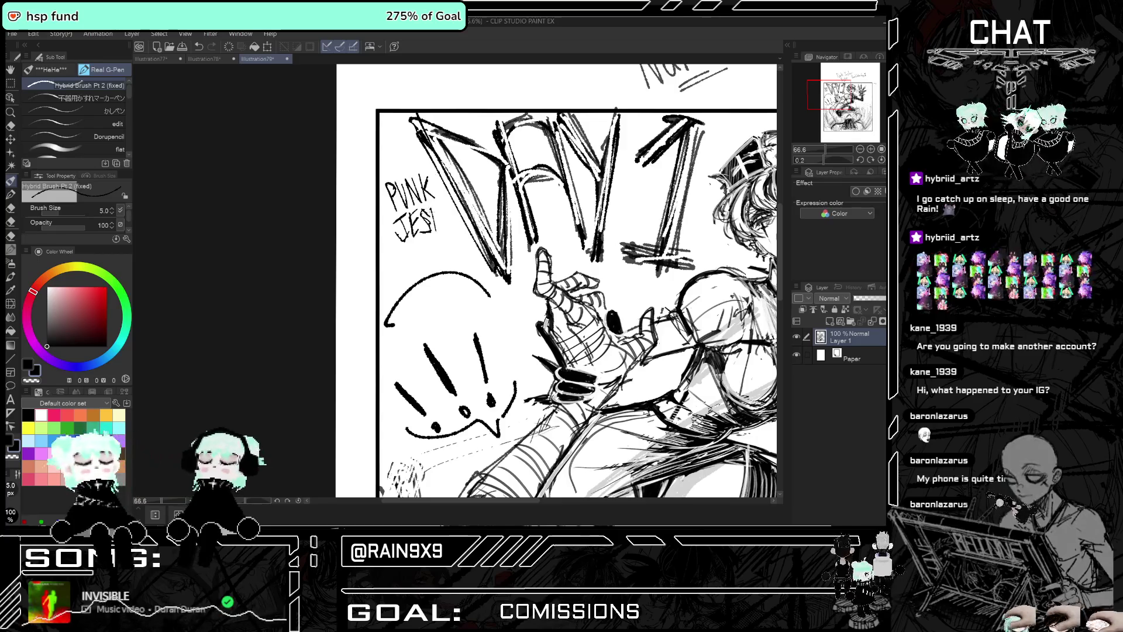
{"action": "mouse_move", "coordinate": [435, 211]}
{"action": "left_mouse_down"}
{"action": "mouse_move", "coordinate": [439, 231]}
{"action": "mouse_move", "coordinate": [446, 226]}
{"action": "left_mouse_up"}
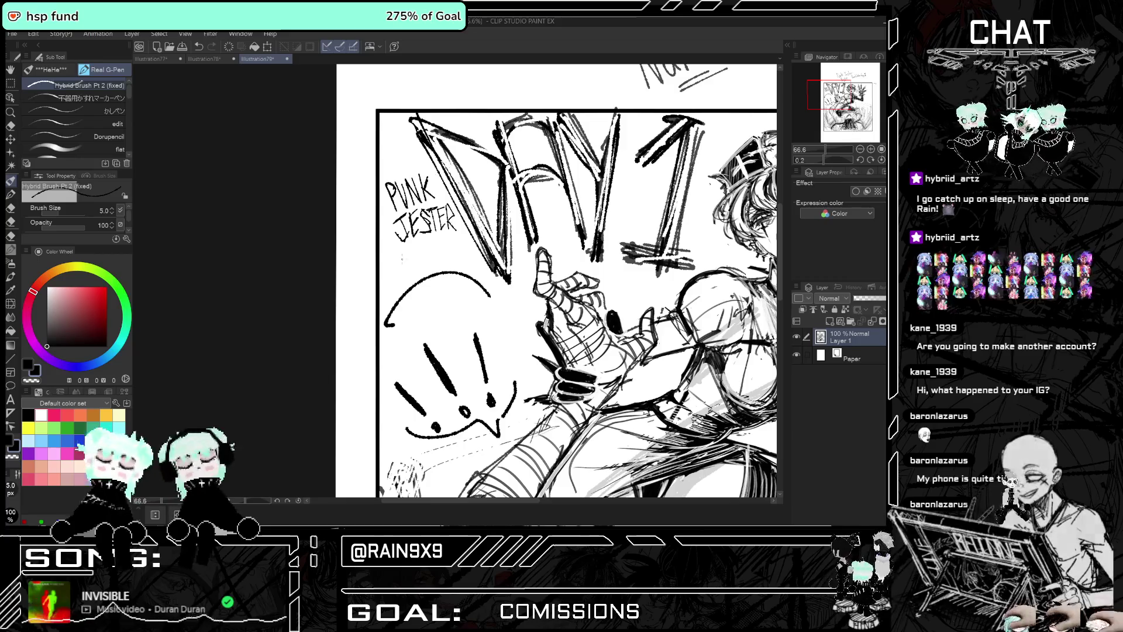
{"action": "mouse_move", "coordinate": [408, 264]}
{"action": "left_mouse_down"}
{"action": "mouse_move", "coordinate": [408, 246]}
{"action": "mouse_move", "coordinate": [417, 265]}
{"action": "left_mouse_up"}
{"action": "mouse_move", "coordinate": [417, 264]}
{"action": "left_mouse_down"}
{"action": "mouse_move", "coordinate": [422, 244]}
{"action": "mouse_move", "coordinate": [420, 264]}
{"action": "left_mouse_up"}
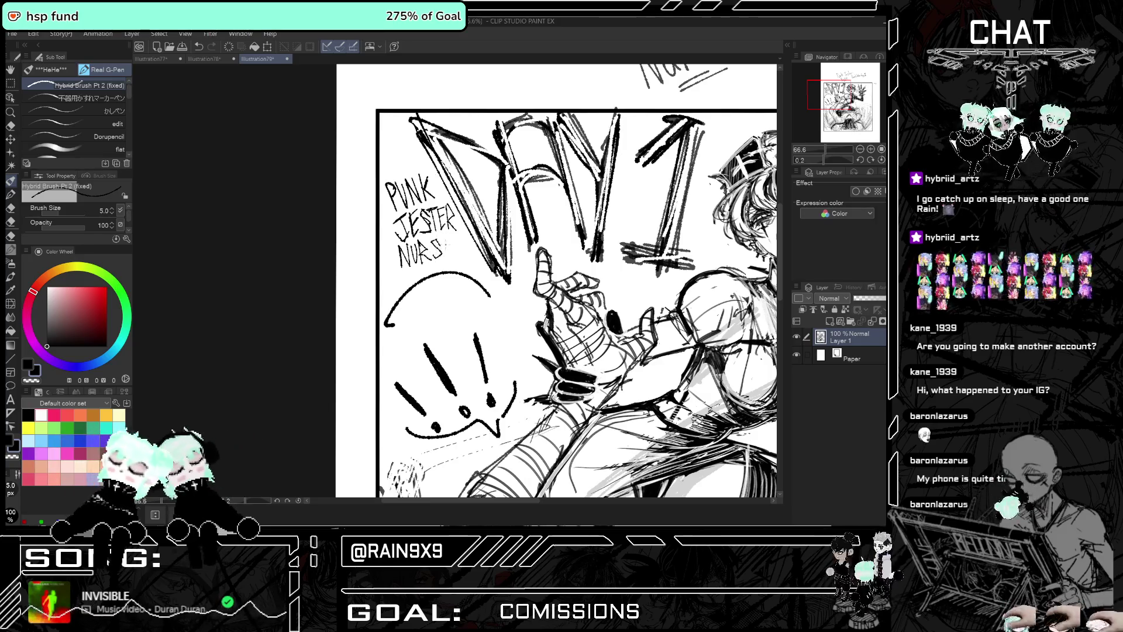
{"action": "left_click_drag", "start_coordinate": [444, 258], "coordinate": [455, 257]}
{"action": "key", "text": "ctrl+0"}
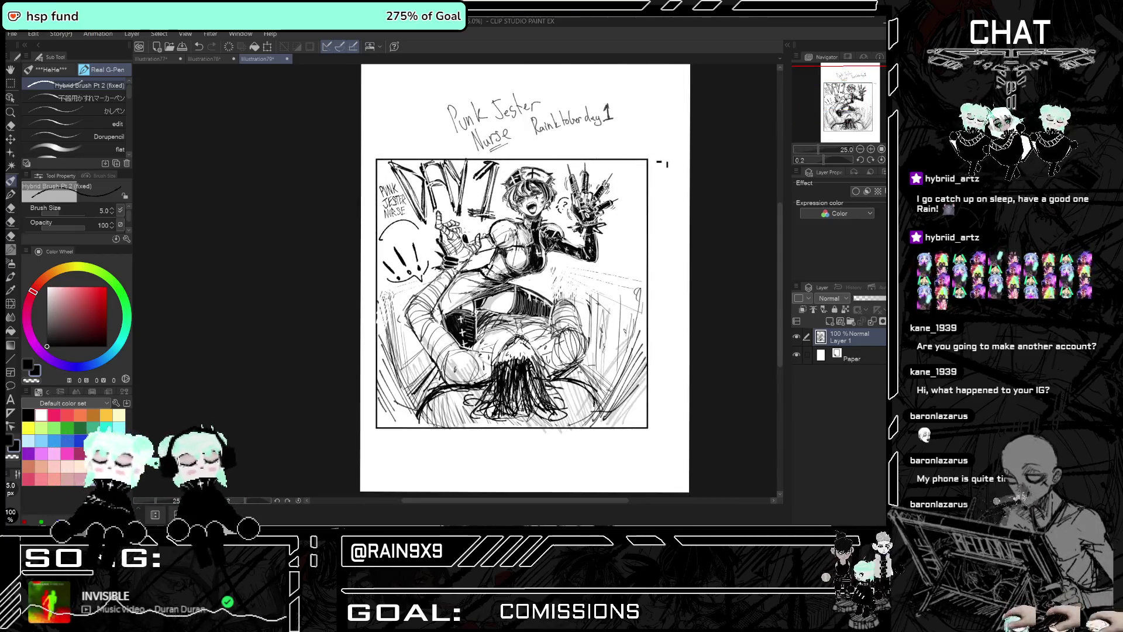
{"action": "scroll", "coordinate": [348, 190], "scroll_direction": "up", "scroll_amount": 4}
{"action": "scroll", "coordinate": [347, 190], "scroll_direction": "up", "scroll_amount": 2}
{"action": "scroll", "coordinate": [347, 190], "scroll_direction": "up", "scroll_amount": 1}
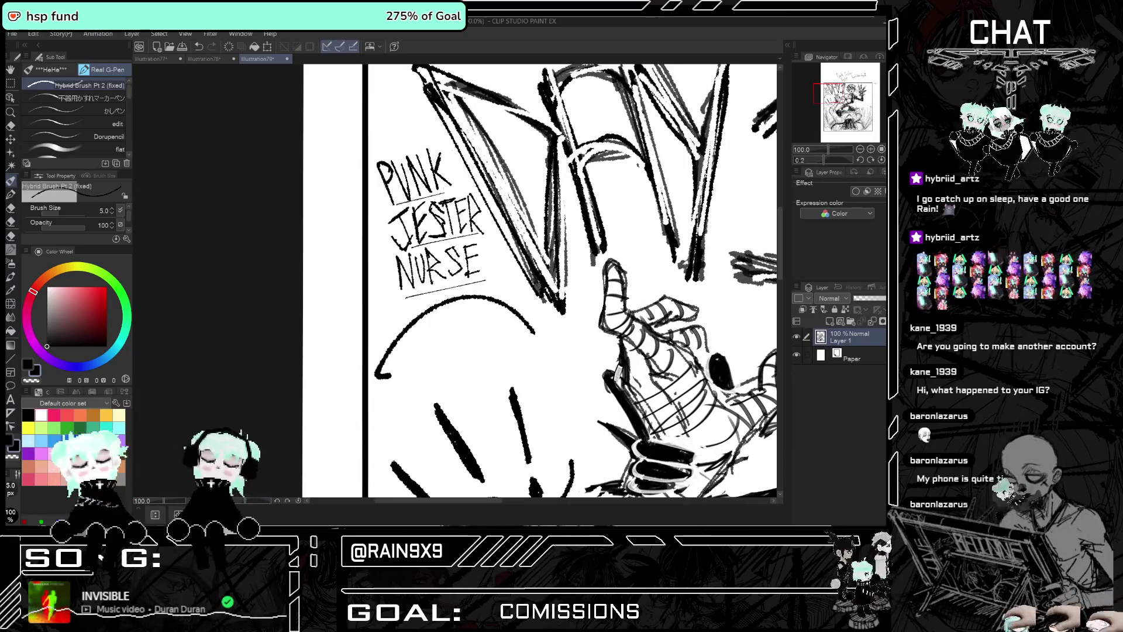
{"action": "scroll", "coordinate": [458, 187], "scroll_direction": "down", "scroll_amount": 2}
{"action": "scroll", "coordinate": [527, 187], "scroll_direction": "down", "scroll_amount": 2}
{"action": "scroll", "coordinate": [585, 186], "scroll_direction": "down", "scroll_amount": 2}
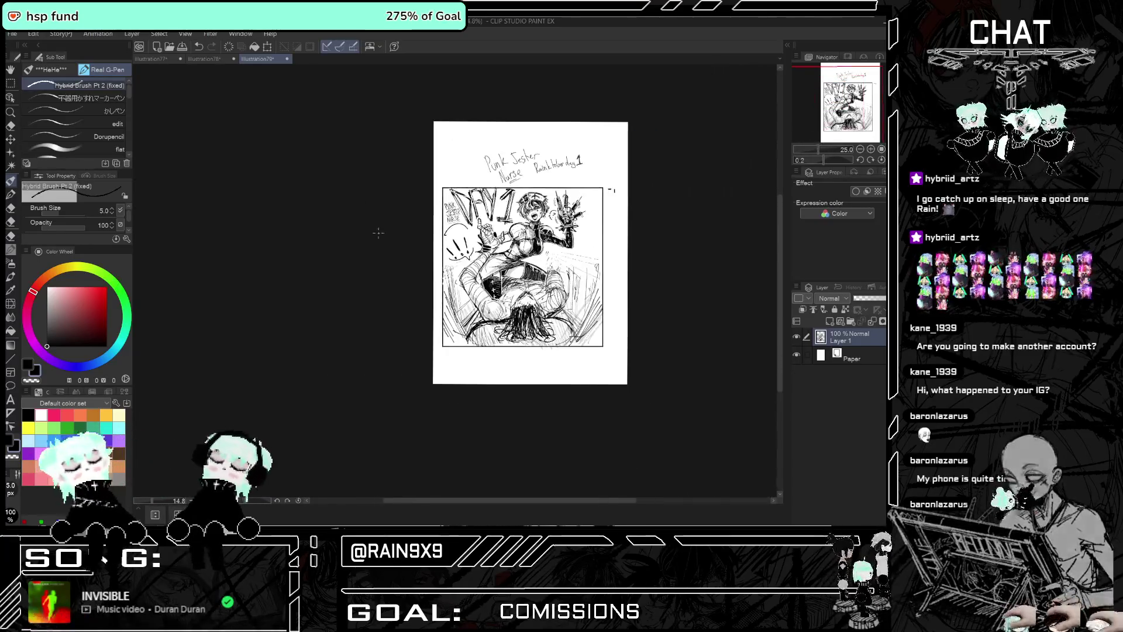
{"action": "scroll", "coordinate": [584, 226], "scroll_direction": "up", "scroll_amount": 2}
{"action": "scroll", "coordinate": [584, 225], "scroll_direction": "up", "scroll_amount": 1}
{"action": "scroll", "coordinate": [584, 226], "scroll_direction": "down", "scroll_amount": 2}
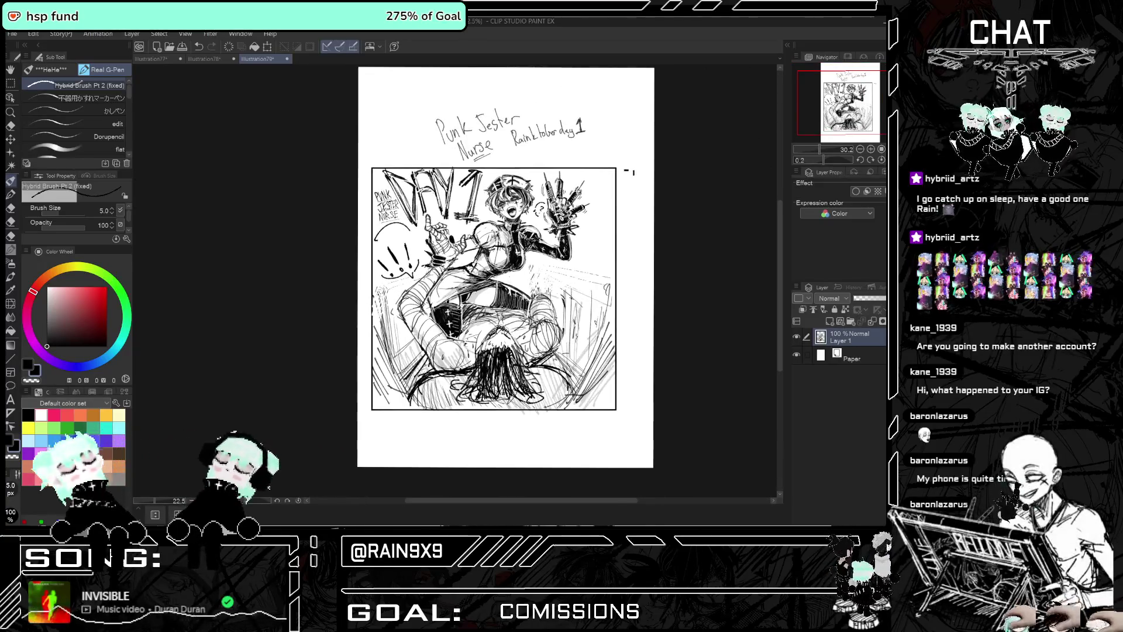
{"action": "scroll", "coordinate": [563, 325], "scroll_direction": "up", "scroll_amount": 1}
{"action": "scroll", "coordinate": [563, 325], "scroll_direction": "up", "scroll_amount": 1}
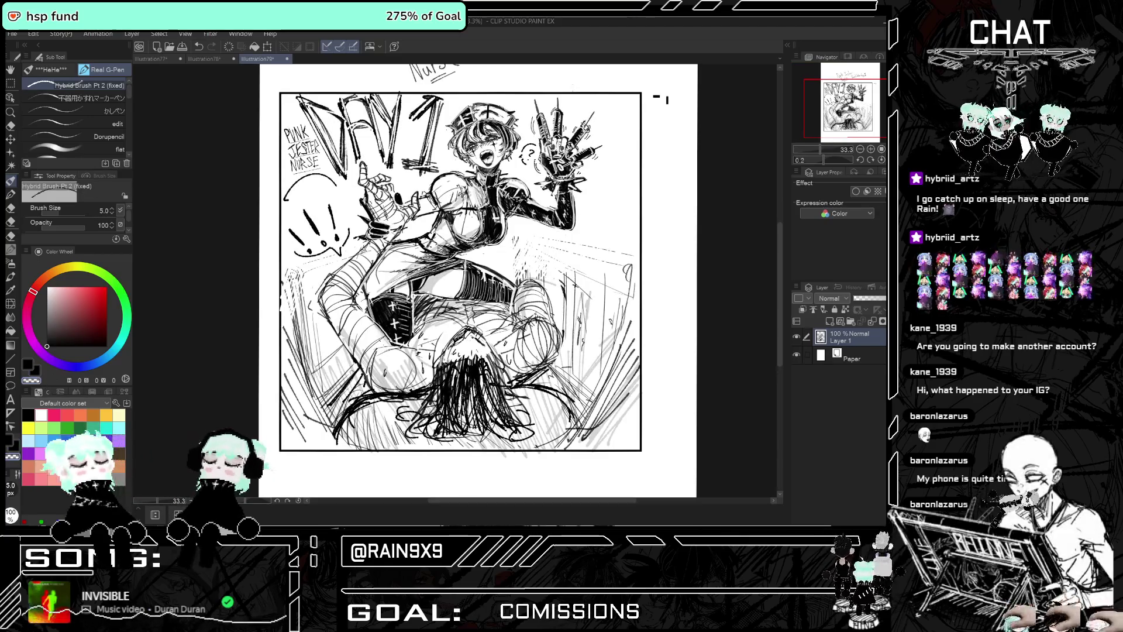
{"action": "scroll", "coordinate": [433, 362], "scroll_direction": "up", "scroll_amount": 2}
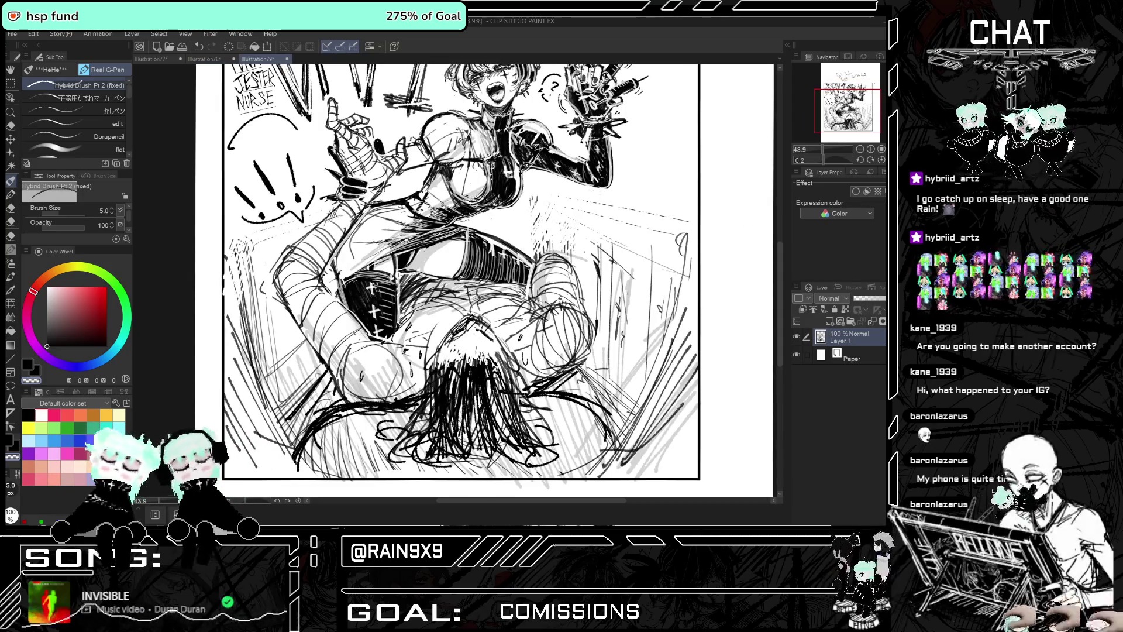
{"action": "scroll", "coordinate": [458, 373], "scroll_direction": "down", "scroll_amount": 1}
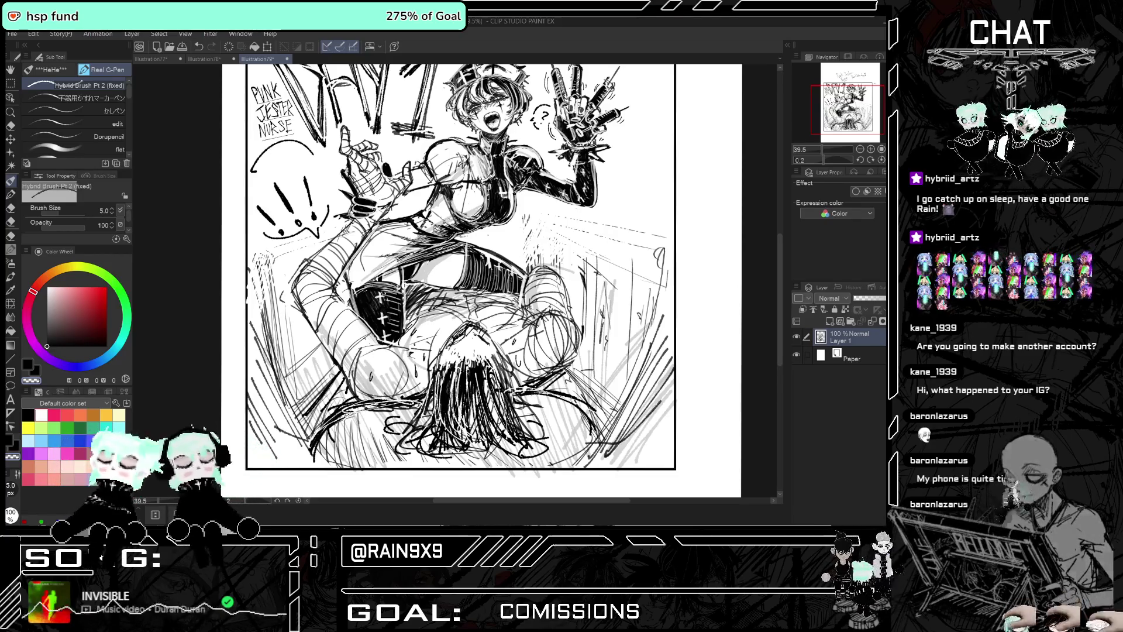
{"action": "key", "text": "ctrl+minus"}
{"action": "key", "text": "ctrl+minus"}
{"action": "key", "text": "ctrl+minus"}
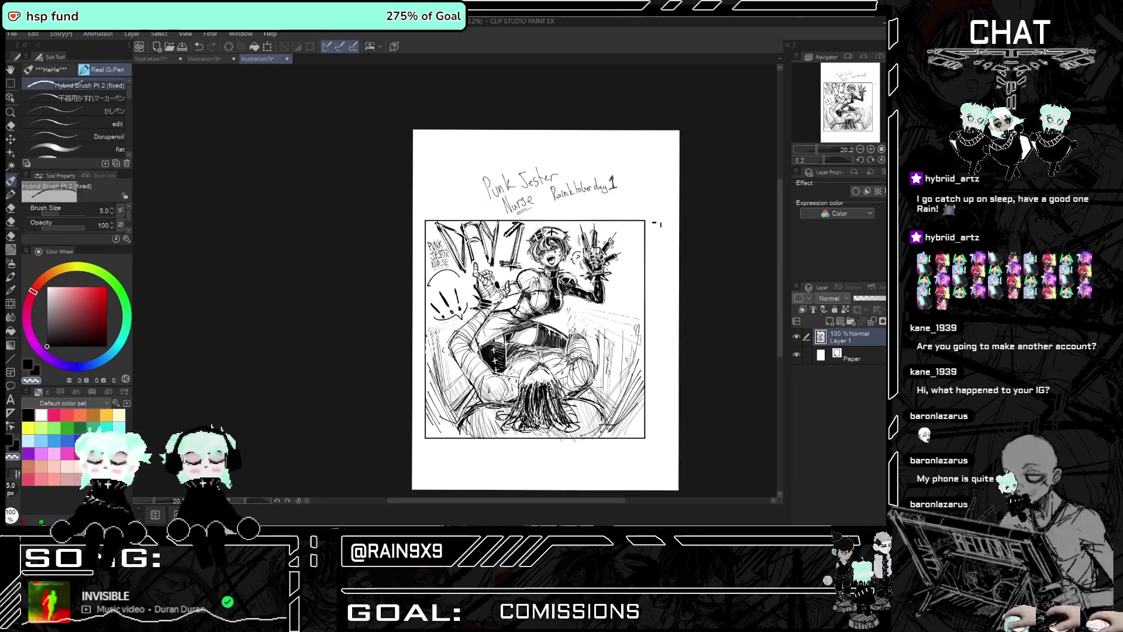
{"action": "scroll", "coordinate": [546, 310], "scroll_direction": "down", "scroll_amount": 1}
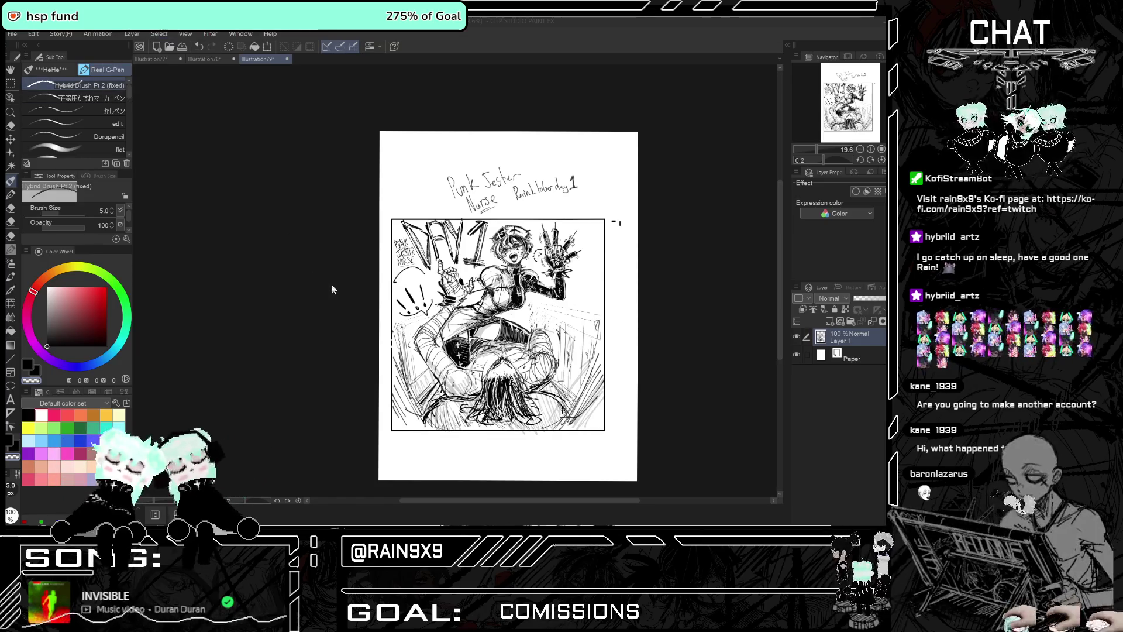
Switch to the Eraser and clean up the nurse's ink lines
{"action": "scroll", "coordinate": [499, 321], "scroll_direction": "up", "scroll_amount": 2}
{"action": "scroll", "coordinate": [499, 320], "scroll_direction": "up", "scroll_amount": 1}
{"action": "scroll", "coordinate": [499, 320], "scroll_direction": "up", "scroll_amount": 1}
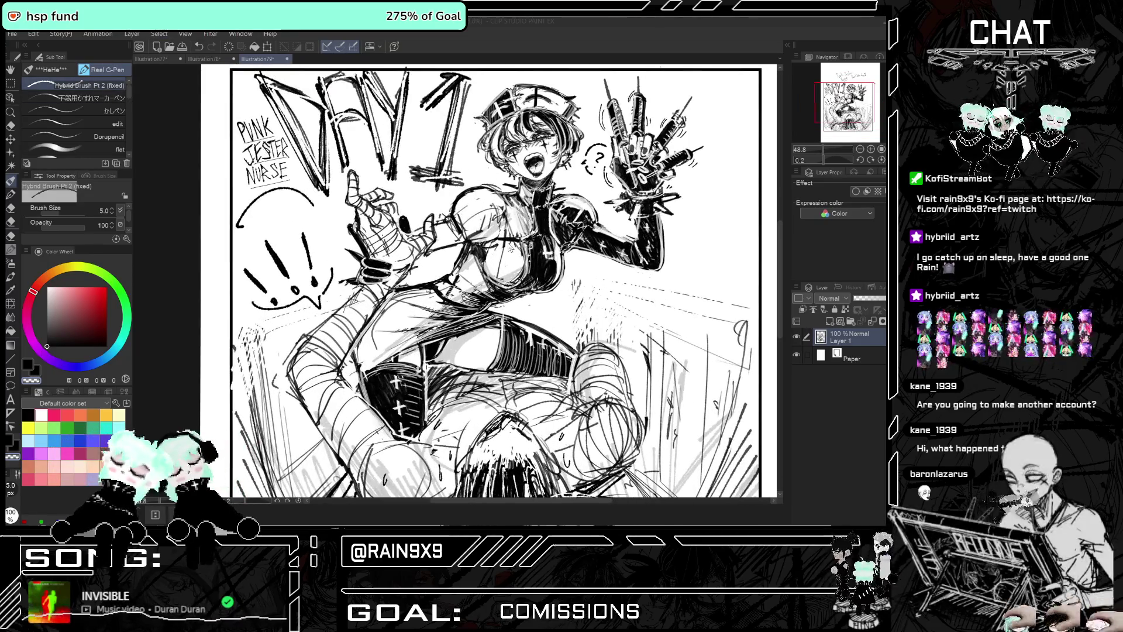
{"action": "key", "text": "e"}
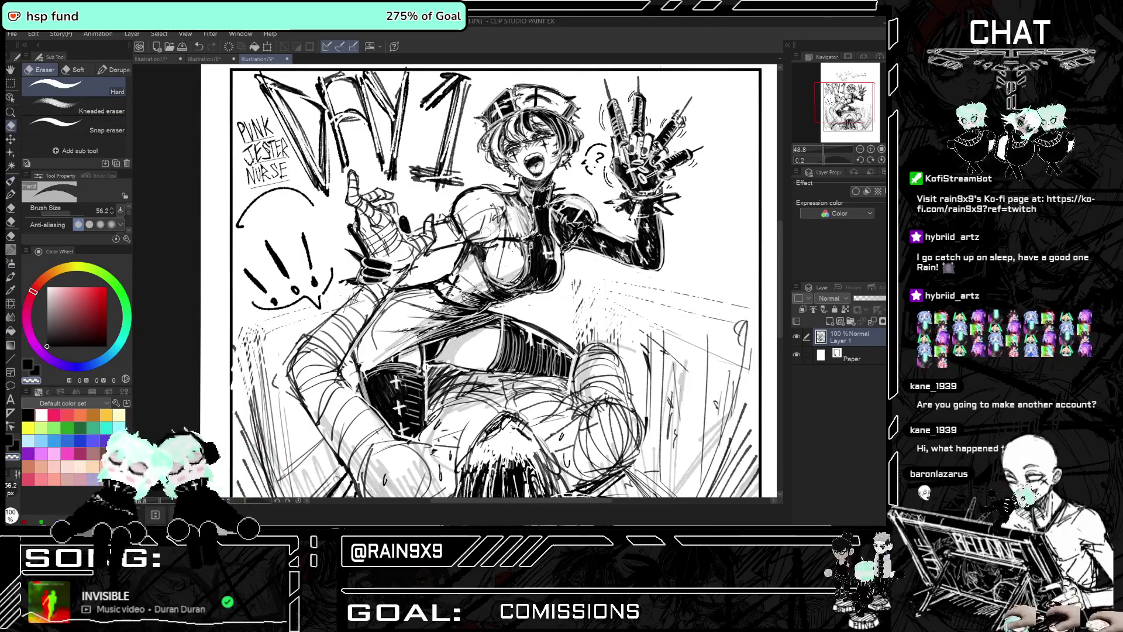
{"action": "scroll", "coordinate": [492, 227], "scroll_direction": "down", "scroll_amount": 1}
{"action": "scroll", "coordinate": [492, 226], "scroll_direction": "down", "scroll_amount": 2}
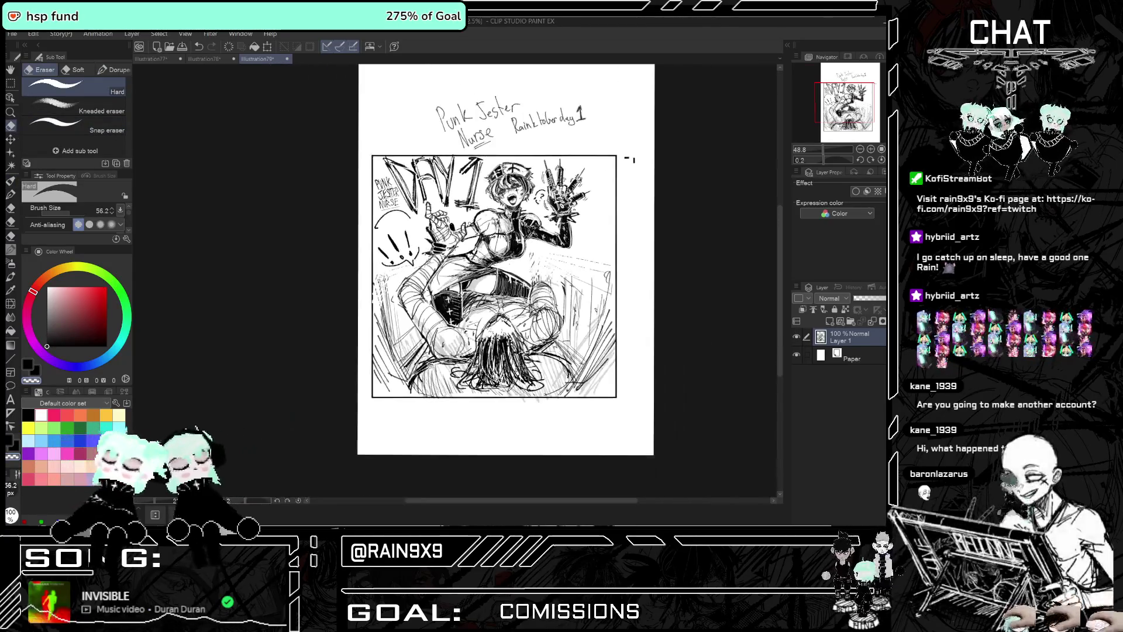
{"action": "scroll", "coordinate": [512, 222], "scroll_direction": "up", "scroll_amount": 1}
{"action": "scroll", "coordinate": [512, 221], "scroll_direction": "up", "scroll_amount": 1}
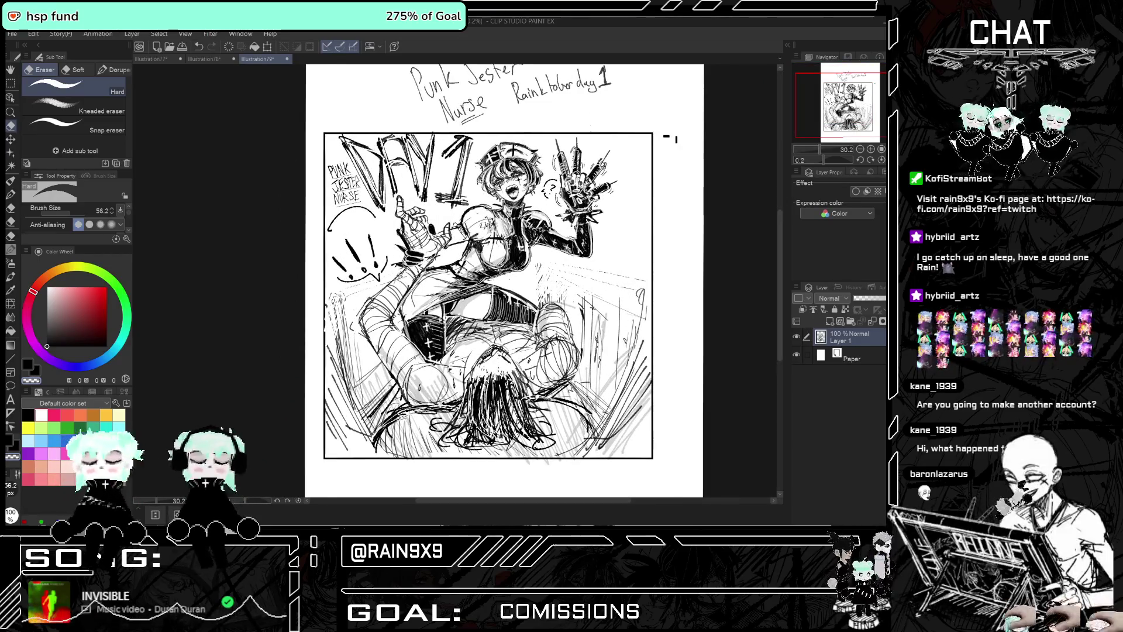
{"action": "scroll", "coordinate": [490, 220], "scroll_direction": "down", "scroll_amount": 1}
{"action": "scroll", "coordinate": [617, 195], "scroll_direction": "up", "scroll_amount": 1}
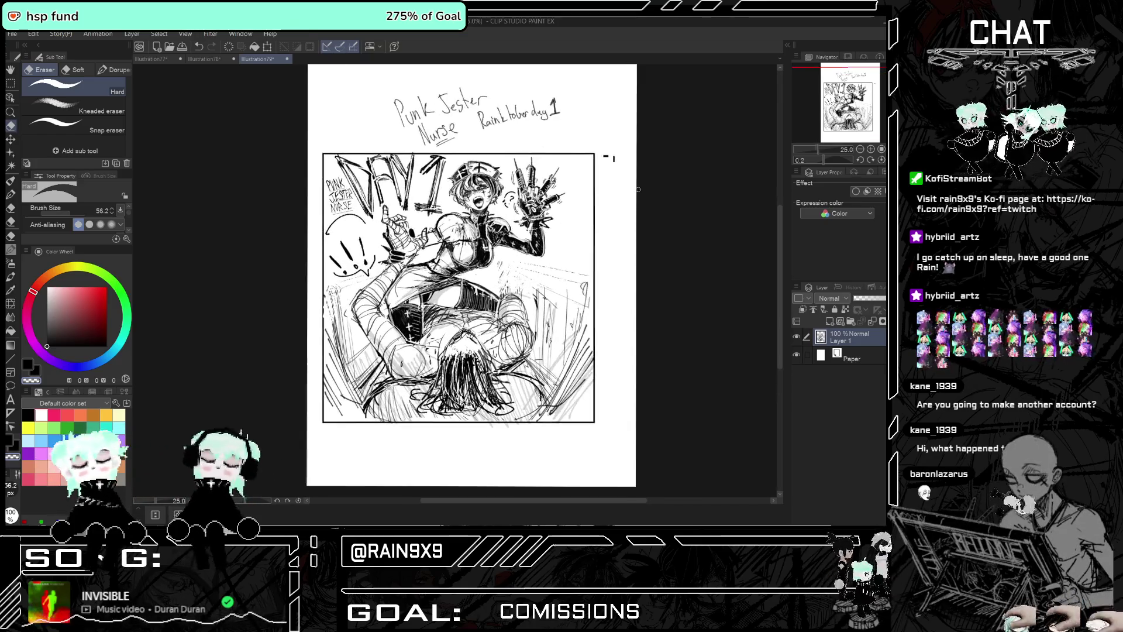
{"action": "scroll", "coordinate": [617, 196], "scroll_direction": "up", "scroll_amount": 2}
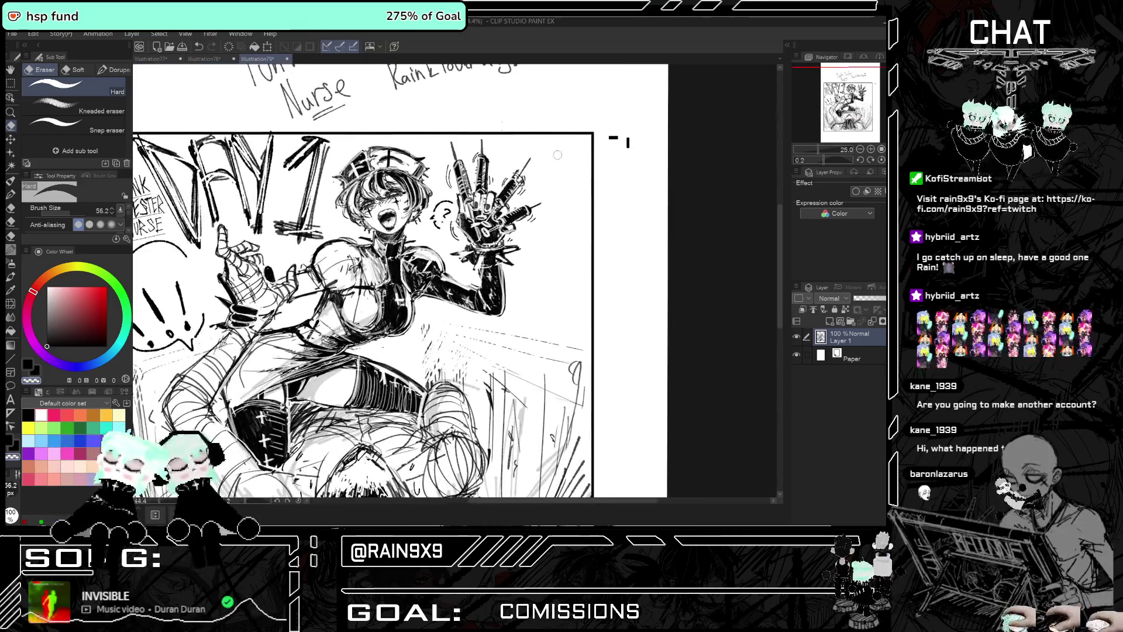
Return to the G-Pen with black as the drawing colour
{"action": "left_click", "coordinate": [12, 181]}
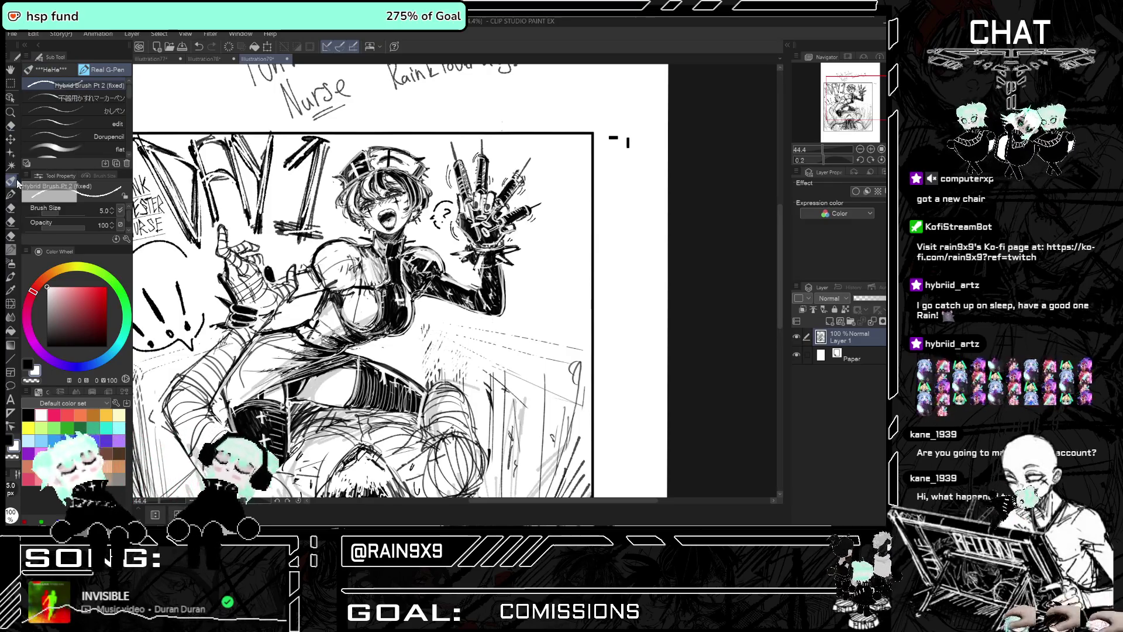
{"action": "scroll", "coordinate": [409, 99], "scroll_direction": "up", "scroll_amount": 1}
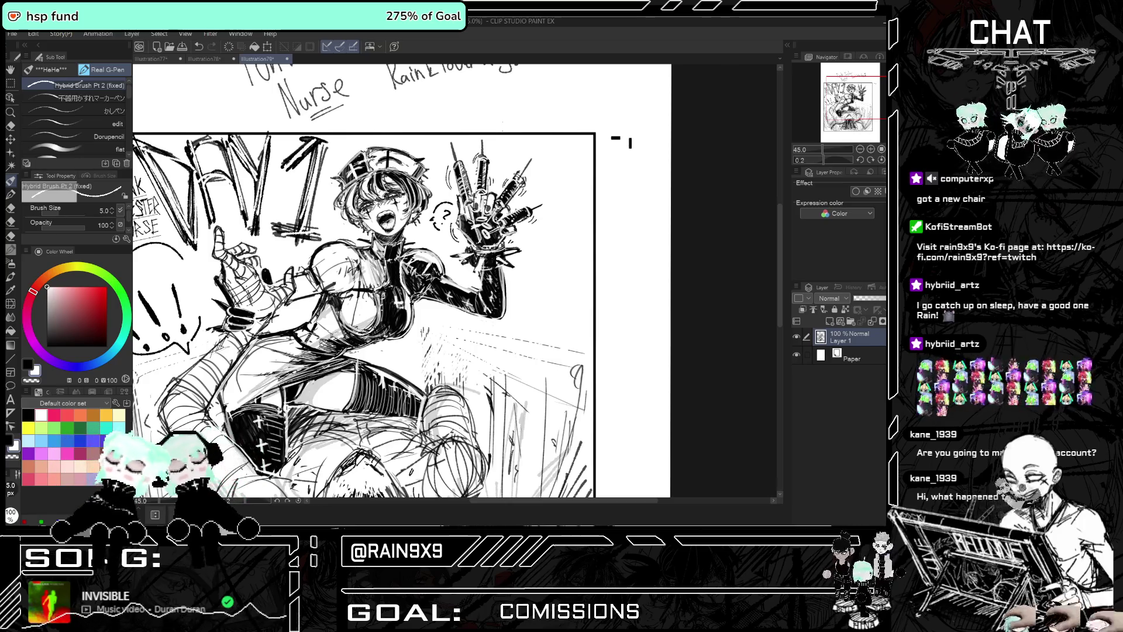
{"action": "scroll", "coordinate": [484, 180], "scroll_direction": "down", "scroll_amount": 1}
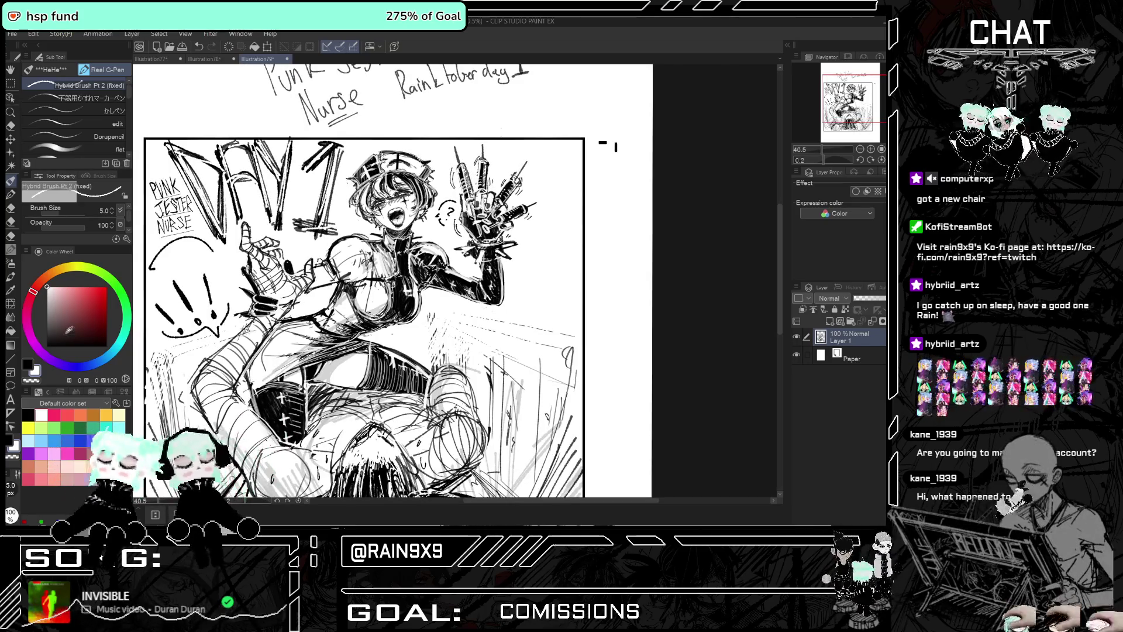
{"action": "left_click_drag", "start_coordinate": [68, 330], "coordinate": [47, 345]}
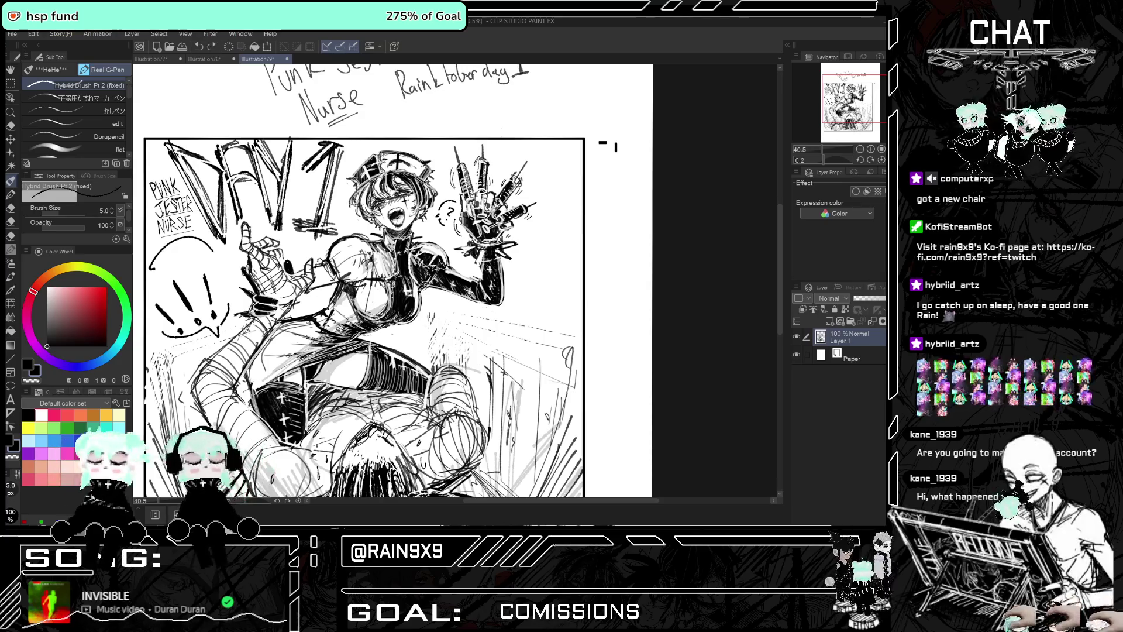
{"action": "scroll", "coordinate": [501, 154], "scroll_direction": "down", "scroll_amount": 3}
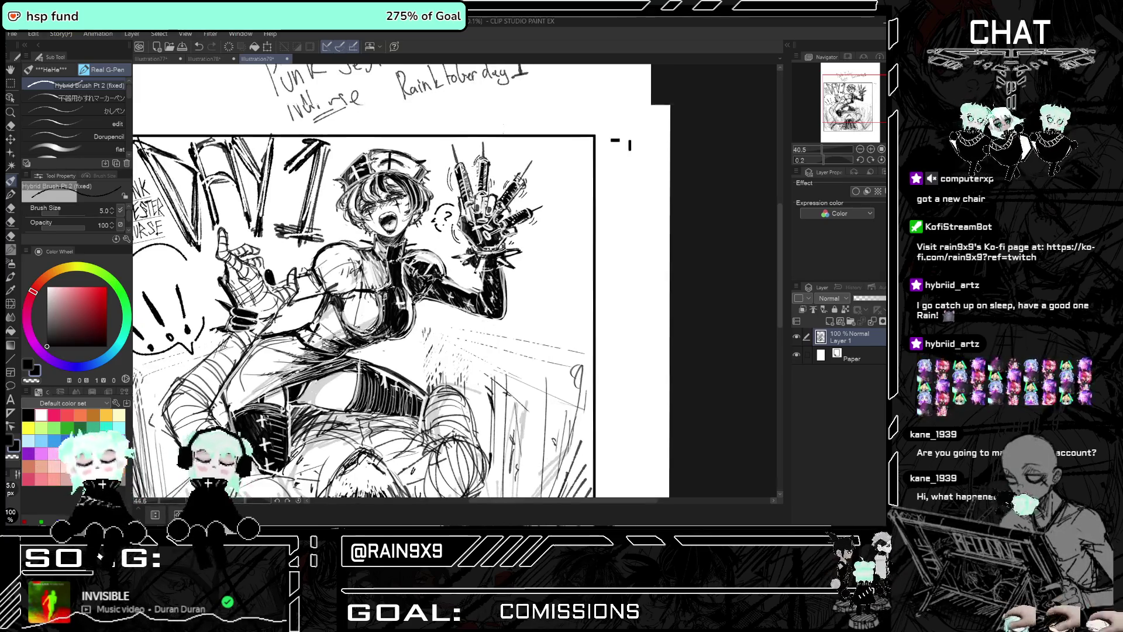
{"action": "scroll", "coordinate": [502, 153], "scroll_direction": "down", "scroll_amount": 2}
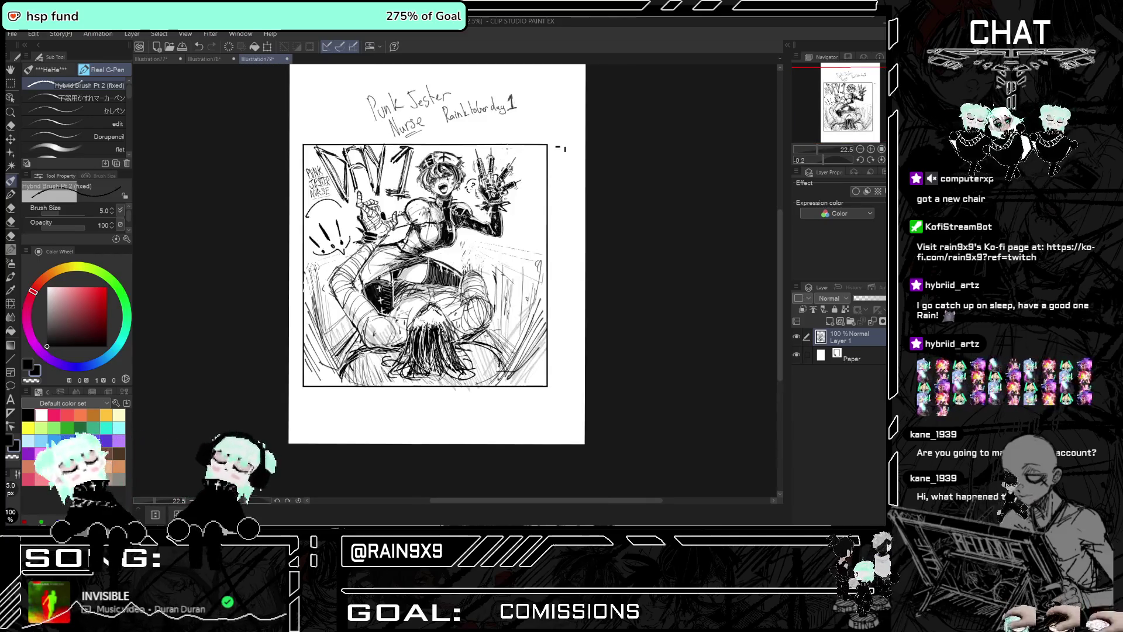
{"action": "scroll", "coordinate": [443, 155], "scroll_direction": "up", "scroll_amount": 3}
{"action": "scroll", "coordinate": [459, 175], "scroll_direction": "down", "scroll_amount": 1}
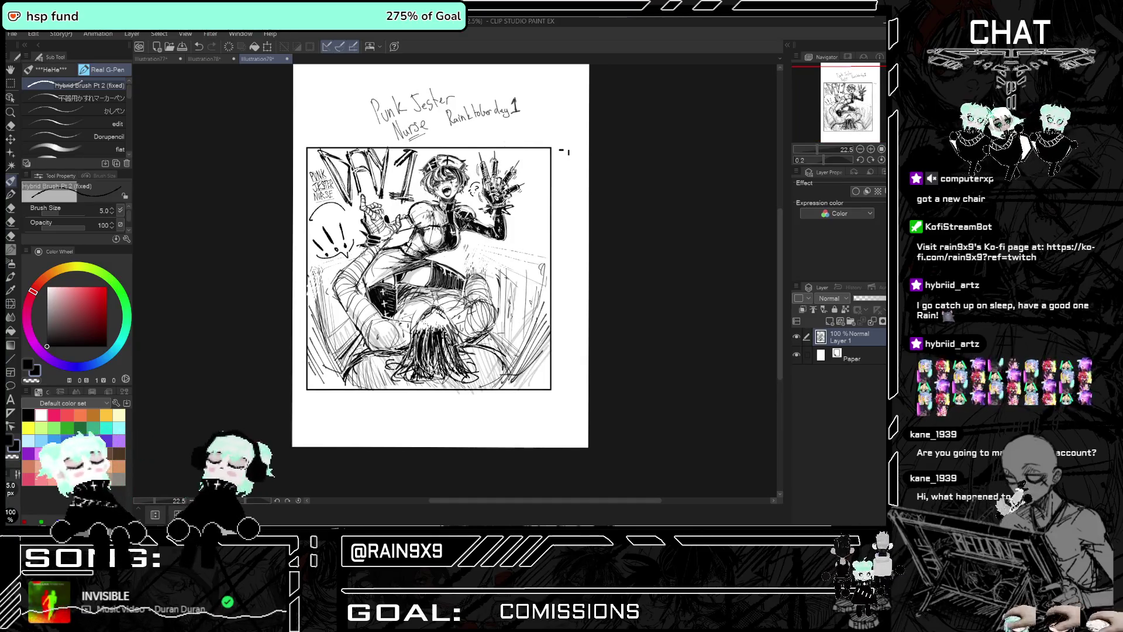
{"action": "key", "text": "h"}
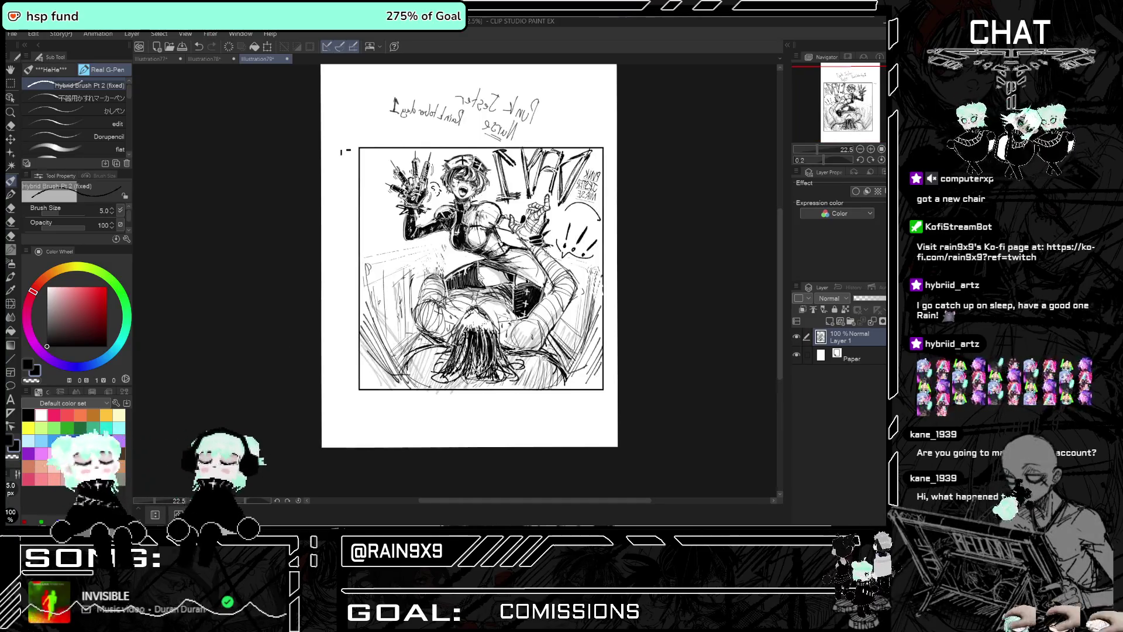
{"action": "key", "text": "h"}
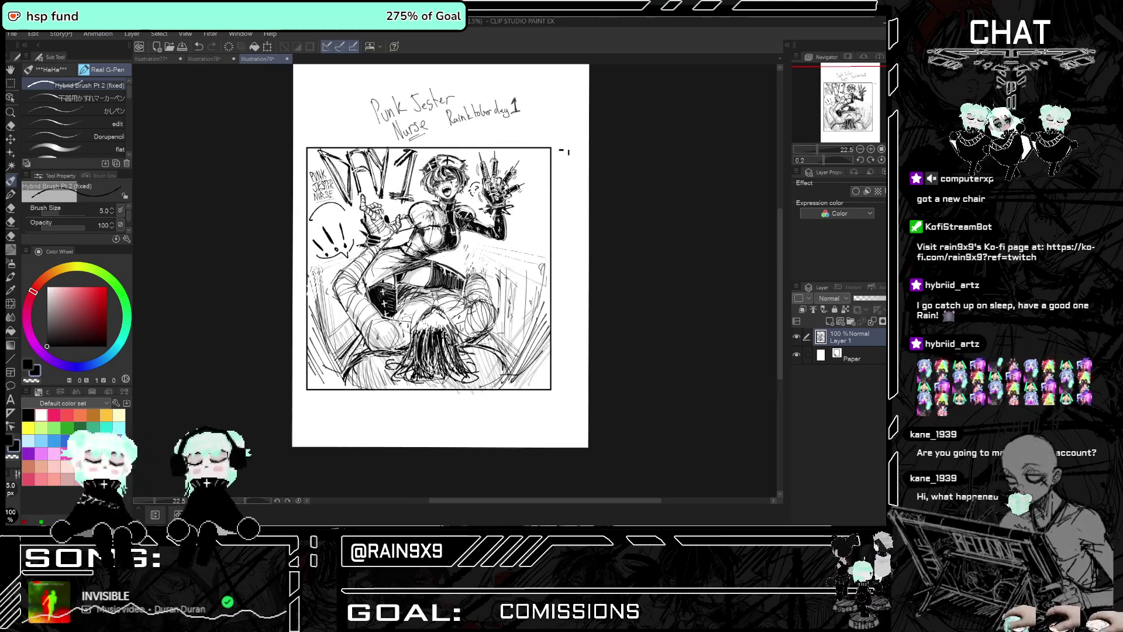
{"action": "scroll", "coordinate": [443, 252], "scroll_direction": "down", "scroll_amount": 1}
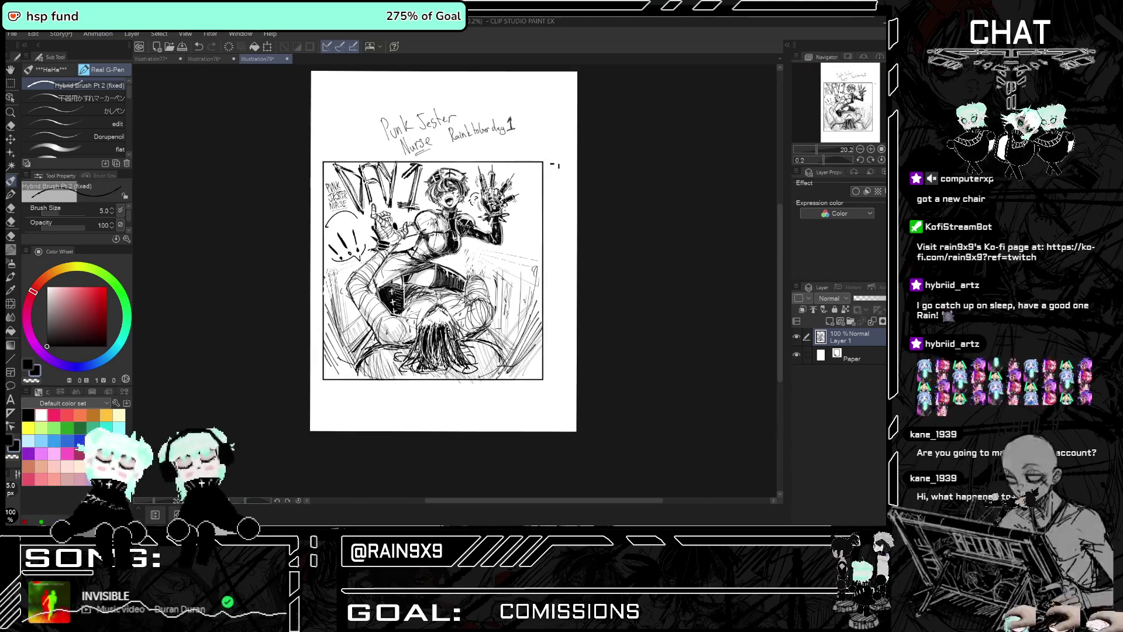
{"action": "key", "text": "h"}
{"action": "key", "text": "h"}
{"action": "scroll", "coordinate": [450, 262], "scroll_direction": "up", "scroll_amount": 1}
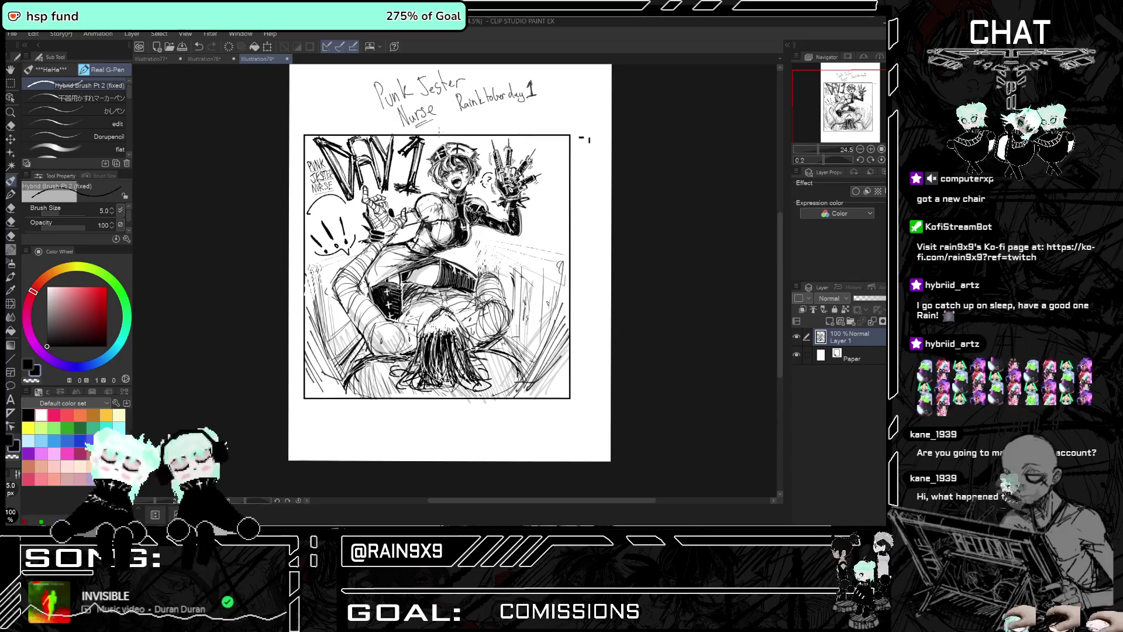
{"action": "scroll", "coordinate": [439, 130], "scroll_direction": "down", "scroll_amount": 1}
{"action": "scroll", "coordinate": [439, 130], "scroll_direction": "down", "scroll_amount": 1}
{"action": "scroll", "coordinate": [440, 130], "scroll_direction": "down", "scroll_amount": 1}
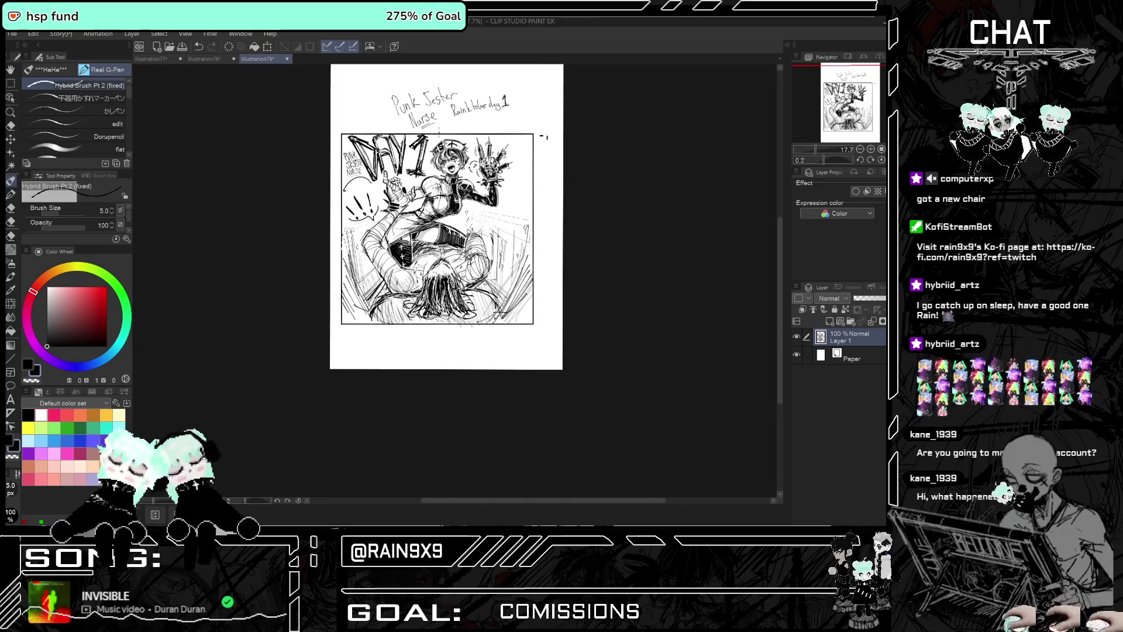
{"action": "scroll", "coordinate": [440, 130], "scroll_direction": "up", "scroll_amount": 2}
{"action": "scroll", "coordinate": [439, 130], "scroll_direction": "up", "scroll_amount": 1}
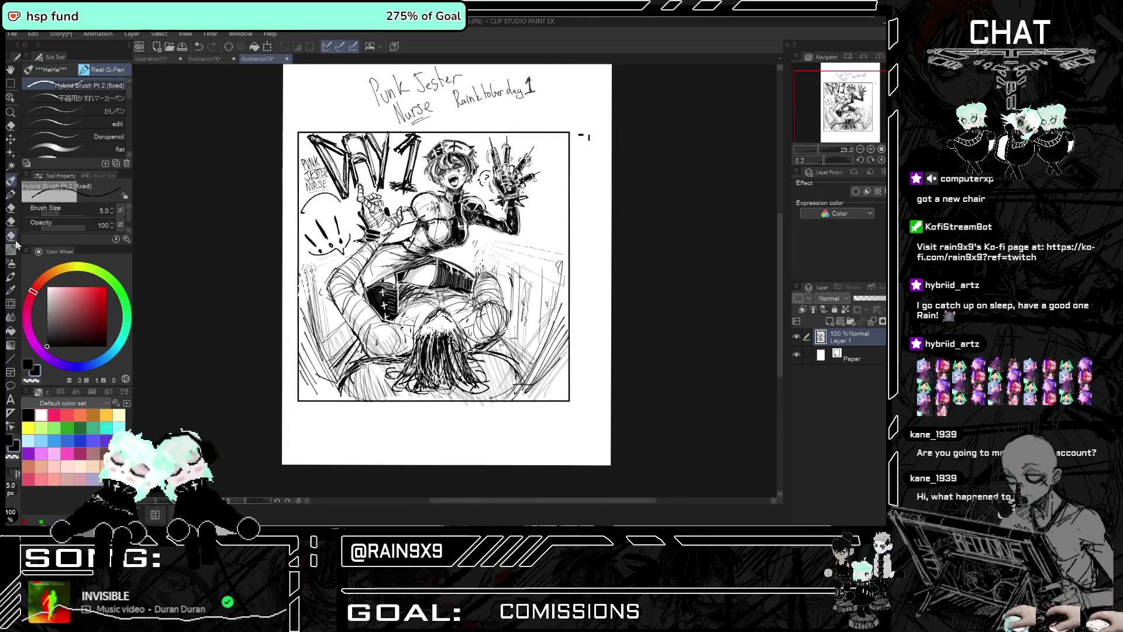
{"action": "key", "text": "x"}
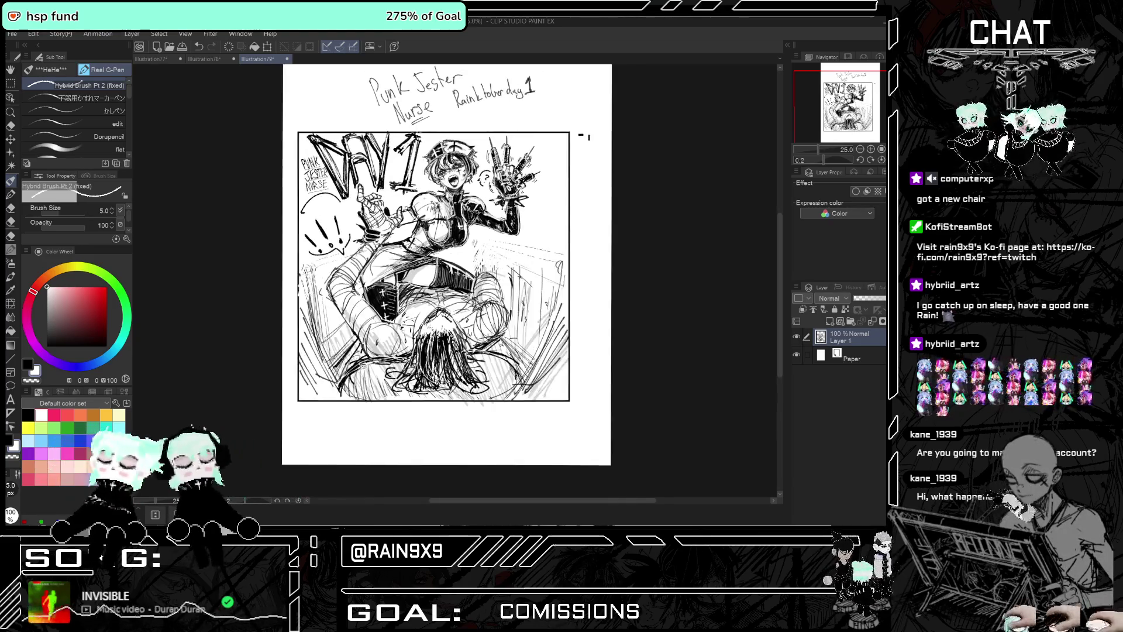
{"action": "scroll", "coordinate": [415, 132], "scroll_direction": "down", "scroll_amount": 1}
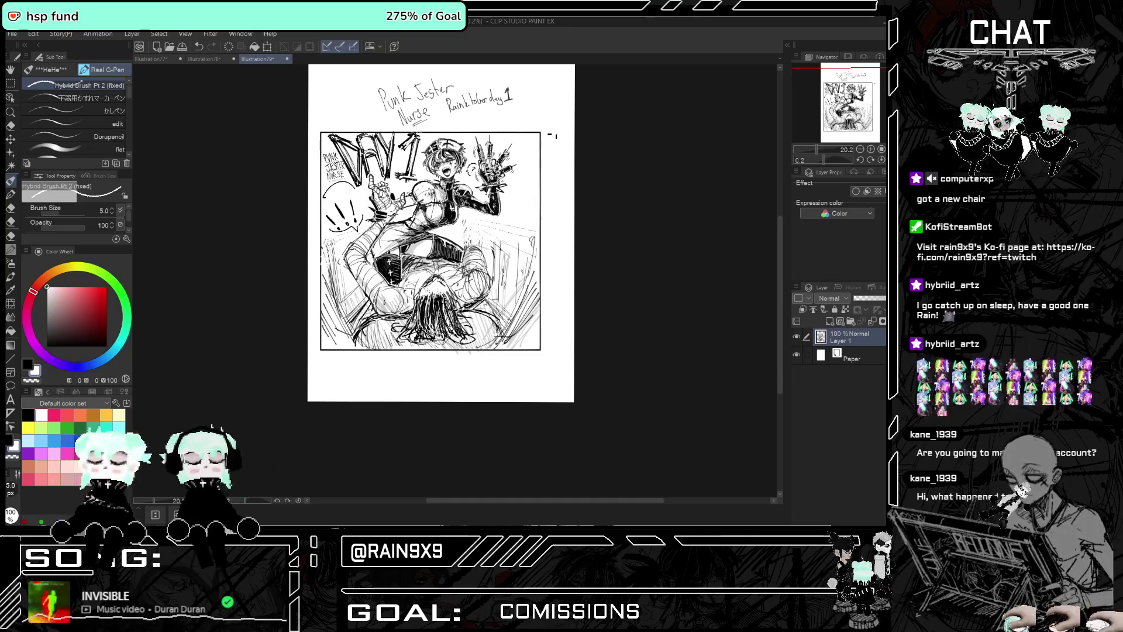
{"action": "scroll", "coordinate": [417, 131], "scroll_direction": "up", "scroll_amount": 2}
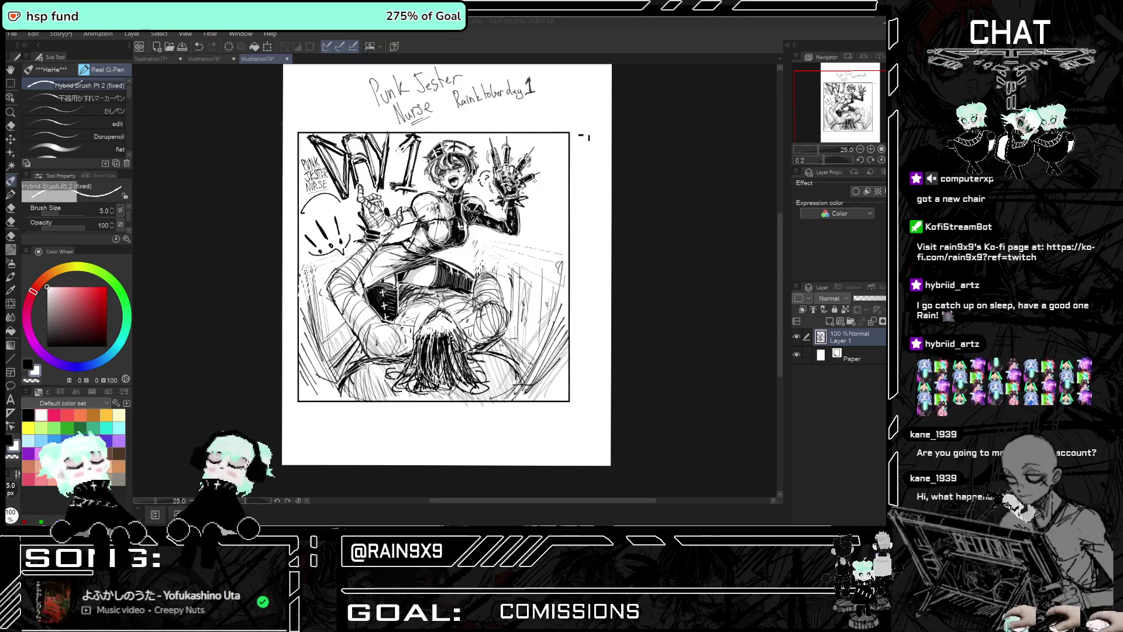
{"action": "left_click_drag", "start_coordinate": [49, 342], "coordinate": [50, 403]}
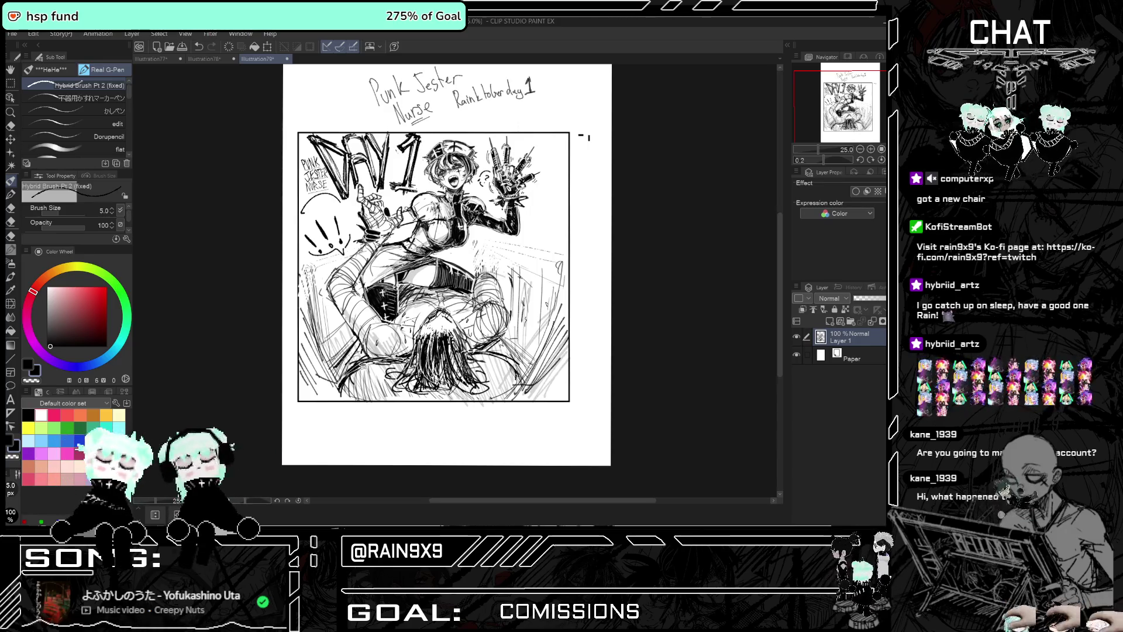
{"action": "key", "text": "ctrl+minus"}
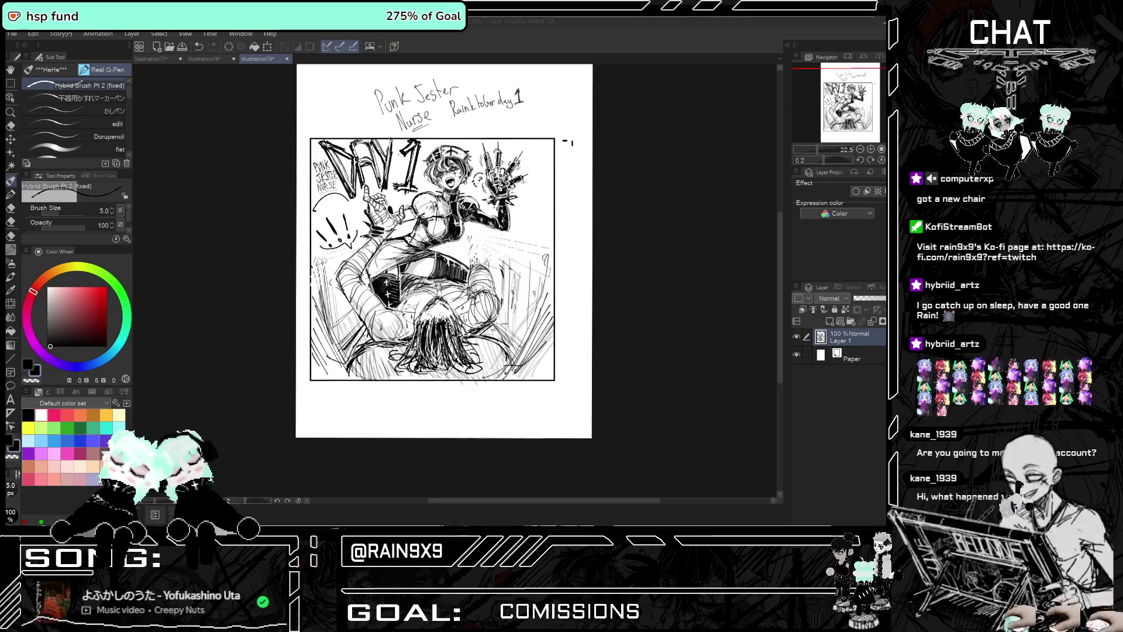
Pick a deep, saturated red and paint over the DAY 1 lettering
{"action": "left_click", "coordinate": [88, 286]}
{"action": "left_click", "coordinate": [96, 286]}
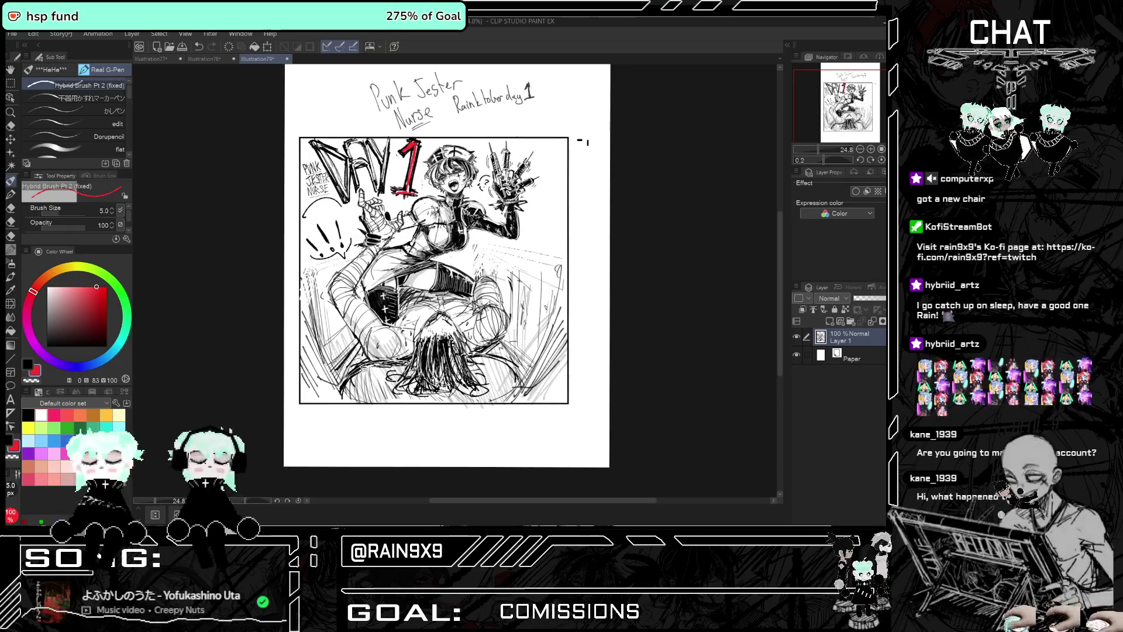
{"action": "scroll", "coordinate": [431, 185], "scroll_direction": "down", "scroll_amount": 2}
{"action": "scroll", "coordinate": [413, 186], "scroll_direction": "up", "scroll_amount": 1}
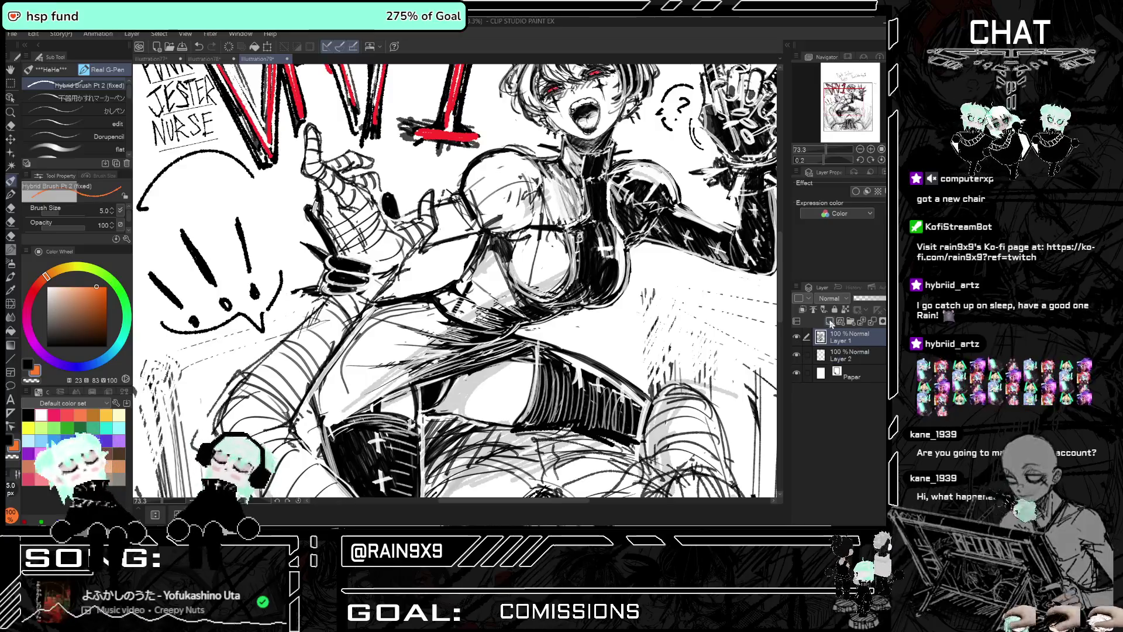
{"action": "left_click_drag", "start_coordinate": [384, 197], "coordinate": [386, 207]}
Switch the drawing colour to white
{"action": "left_click", "coordinate": [47, 287]}
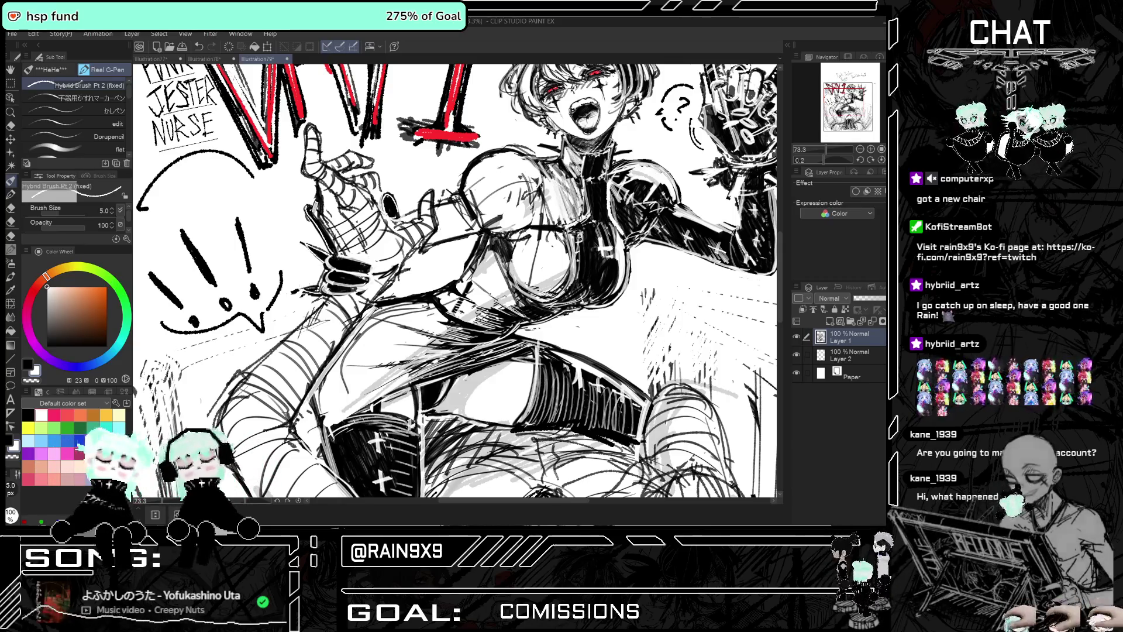
{"action": "scroll", "coordinate": [456, 281], "scroll_direction": "down", "scroll_amount": 1}
{"action": "scroll", "coordinate": [456, 281], "scroll_direction": "down", "scroll_amount": 1}
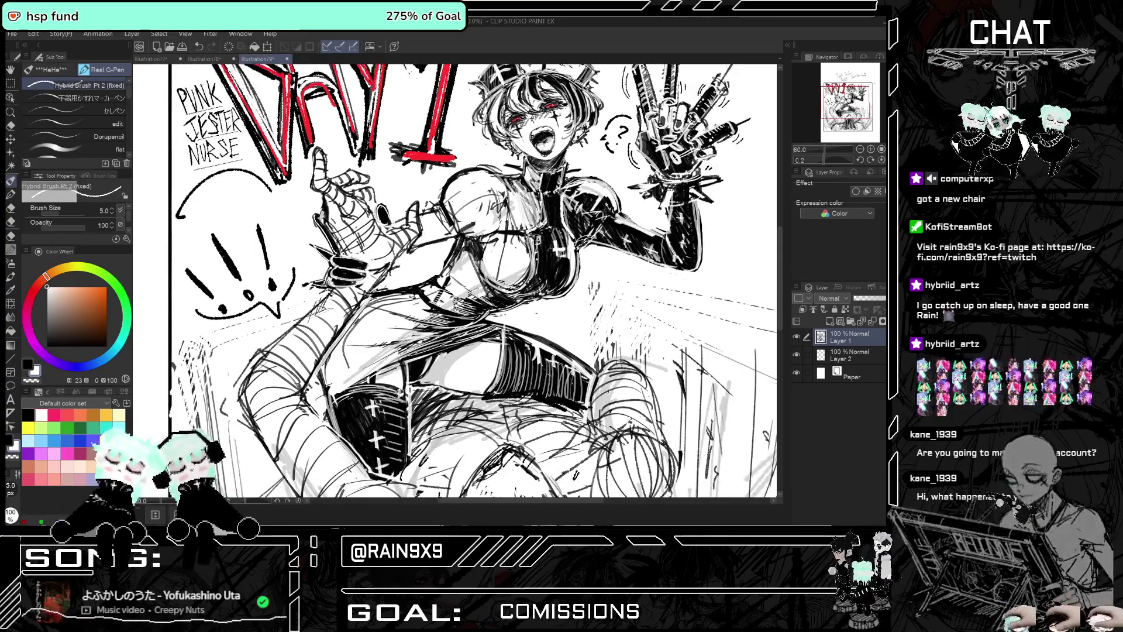
{"action": "scroll", "coordinate": [457, 281], "scroll_direction": "down", "scroll_amount": 1}
{"action": "scroll", "coordinate": [457, 281], "scroll_direction": "down", "scroll_amount": 2}
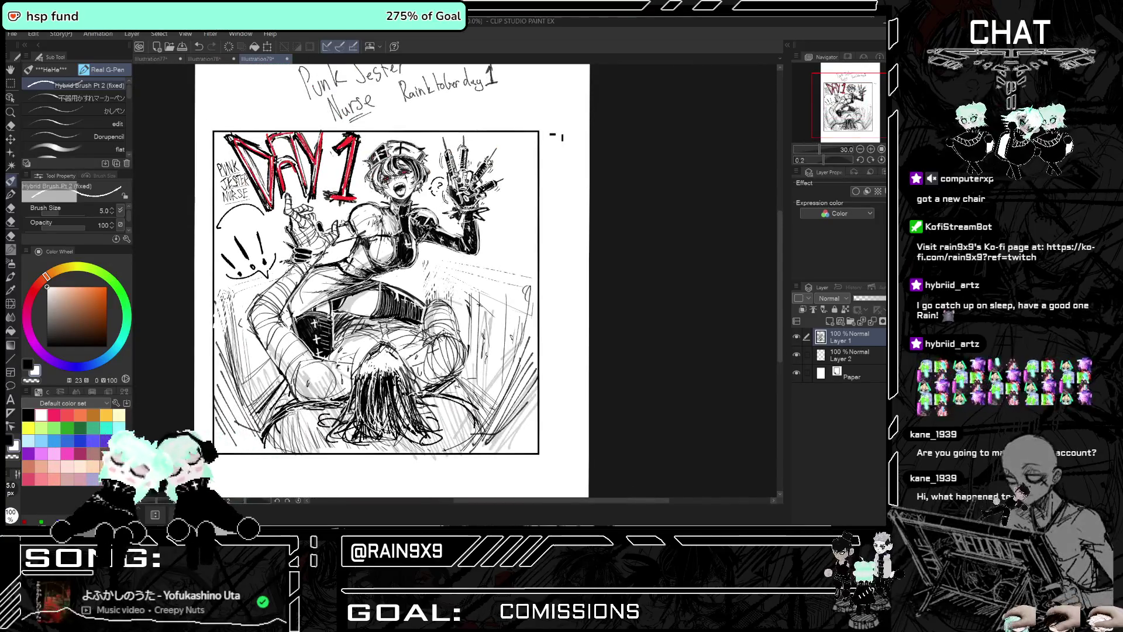
Mirror the canvas to check the sketch, then flip it back to normal
{"action": "scroll", "coordinate": [490, 166], "scroll_direction": "up", "scroll_amount": 2}
{"action": "scroll", "coordinate": [490, 166], "scroll_direction": "up", "scroll_amount": 2}
{"action": "scroll", "coordinate": [490, 165], "scroll_direction": "up", "scroll_amount": 3}
{"action": "scroll", "coordinate": [490, 165], "scroll_direction": "up", "scroll_amount": 2}
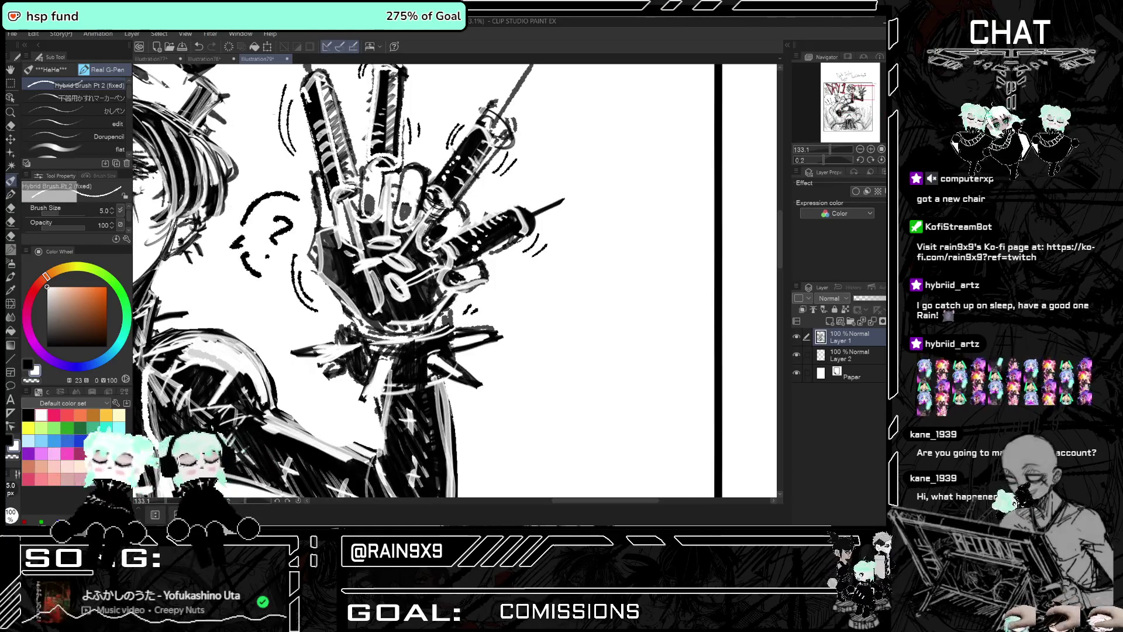
{"action": "scroll", "coordinate": [584, 171], "scroll_direction": "down", "scroll_amount": 2}
{"action": "scroll", "coordinate": [585, 170], "scroll_direction": "down", "scroll_amount": 1}
{"action": "scroll", "coordinate": [584, 170], "scroll_direction": "down", "scroll_amount": 1}
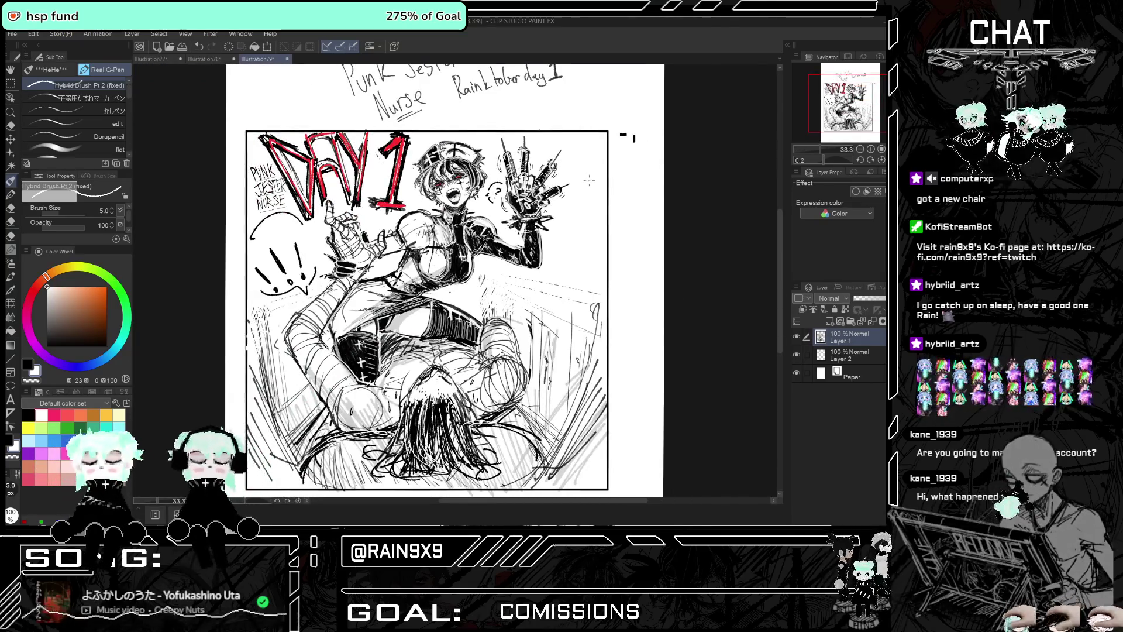
{"action": "key", "text": "h"}
{"action": "scroll", "coordinate": [524, 279], "scroll_direction": "up", "scroll_amount": 1}
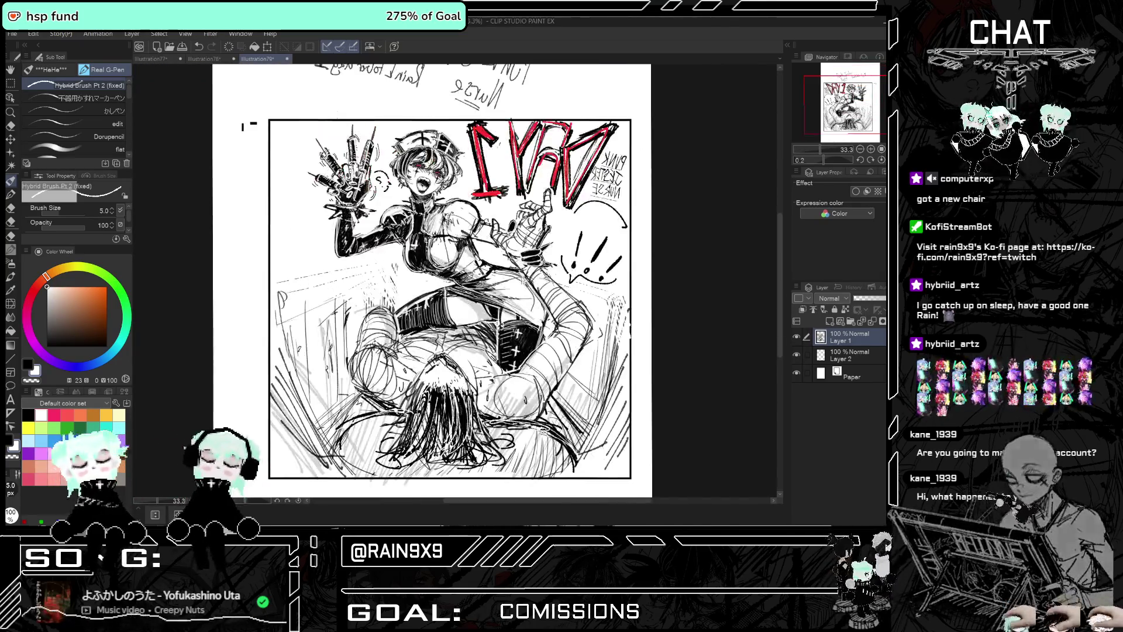
{"action": "scroll", "coordinate": [523, 280], "scroll_direction": "up", "scroll_amount": 1}
{"action": "key", "text": "x"}
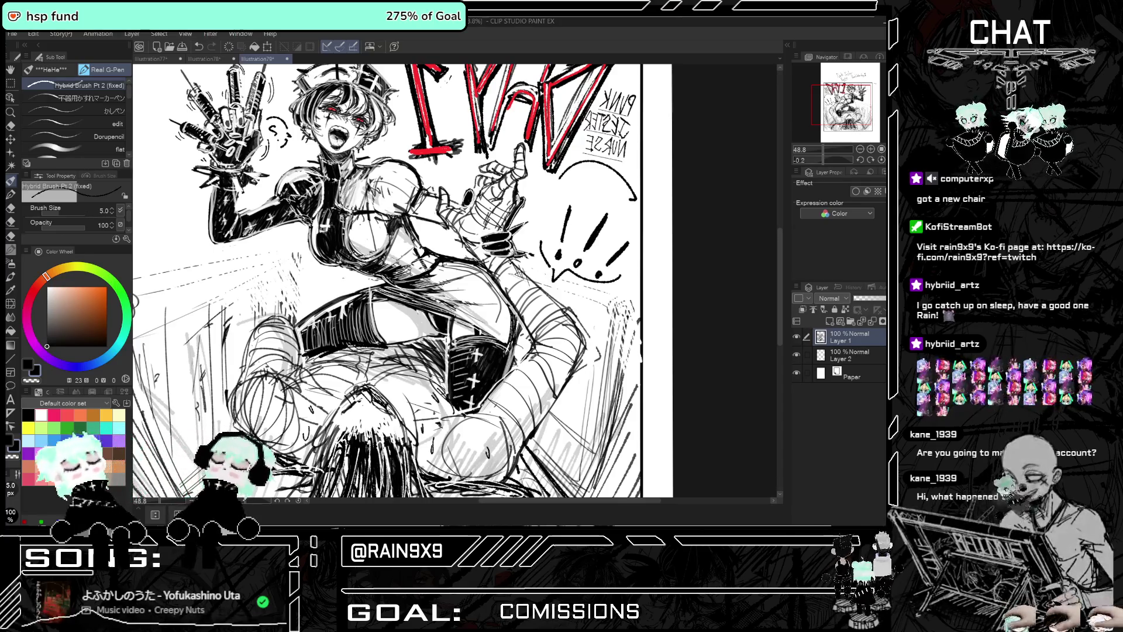
{"action": "scroll", "coordinate": [456, 281], "scroll_direction": "down", "scroll_amount": 1}
{"action": "scroll", "coordinate": [456, 281], "scroll_direction": "down", "scroll_amount": 1}
{"action": "key", "text": "h"}
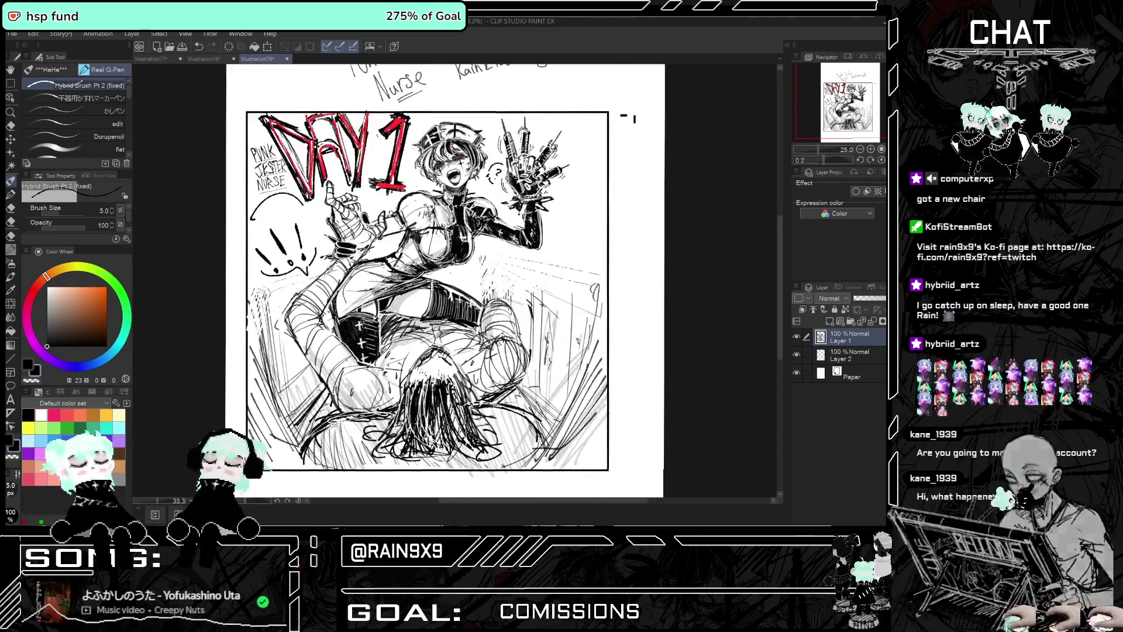
{"action": "scroll", "coordinate": [456, 281], "scroll_direction": "up", "scroll_amount": 1}
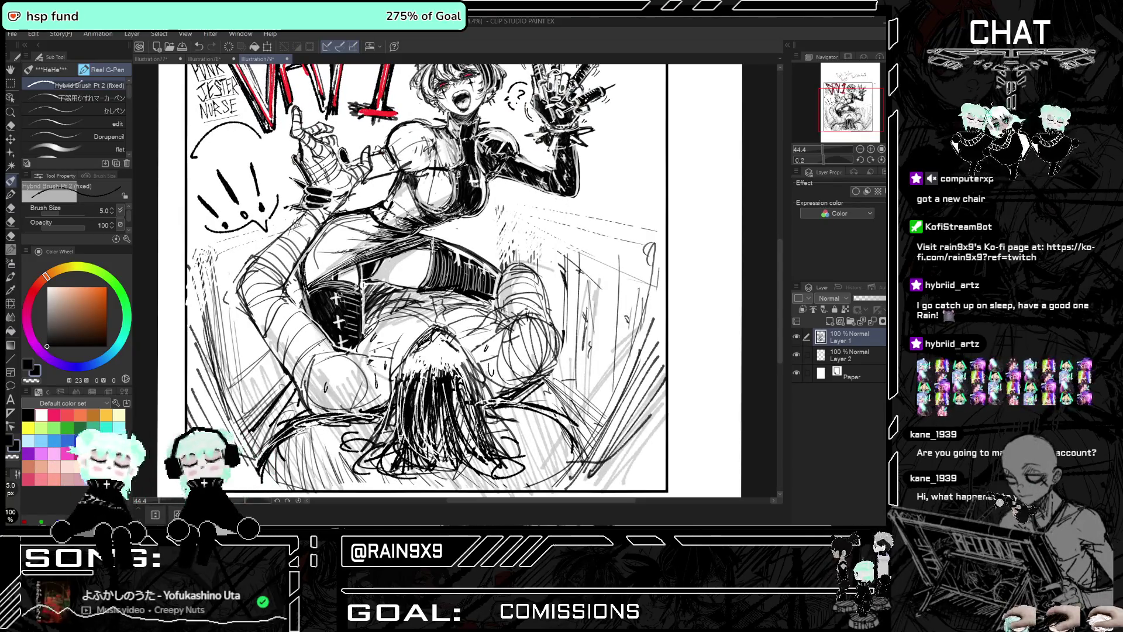
Paint a short white correction stroke on the figure, then recheck it mirrored and normal
{"action": "key", "text": "x"}
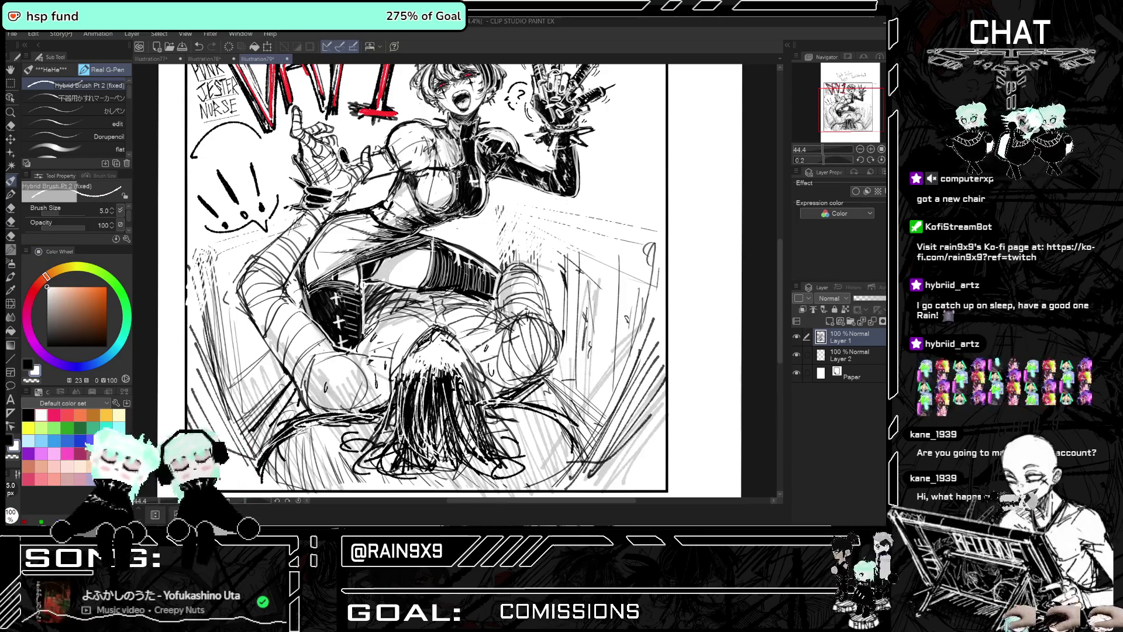
{"action": "left_click_drag", "start_coordinate": [306, 289], "coordinate": [325, 281]}
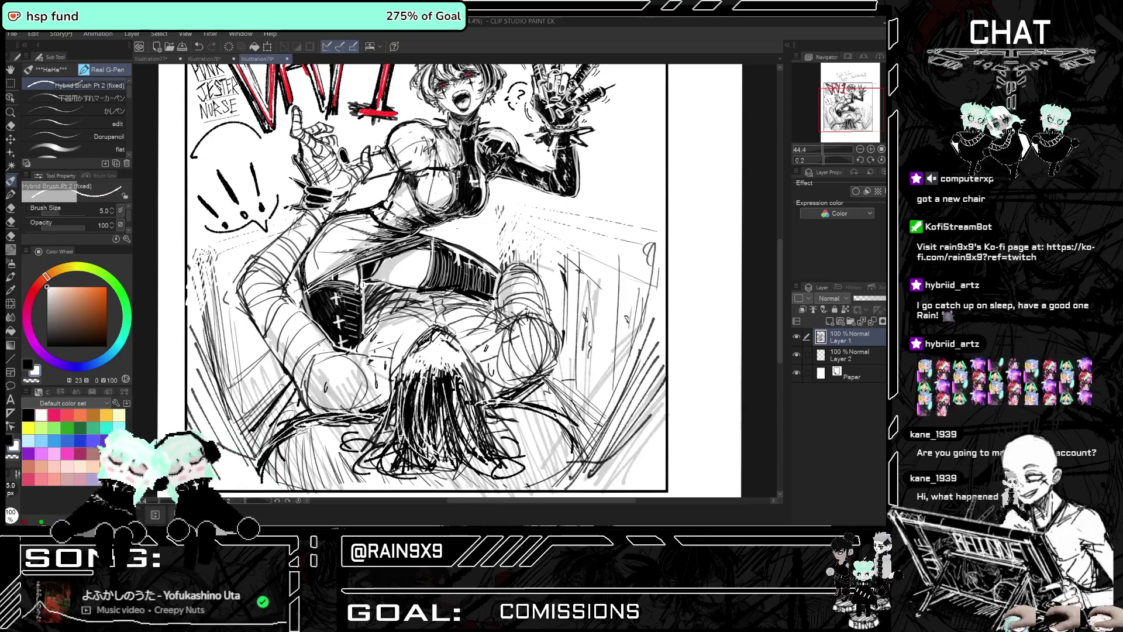
{"action": "key", "text": "ctrl+0"}
{"action": "key", "text": "h"}
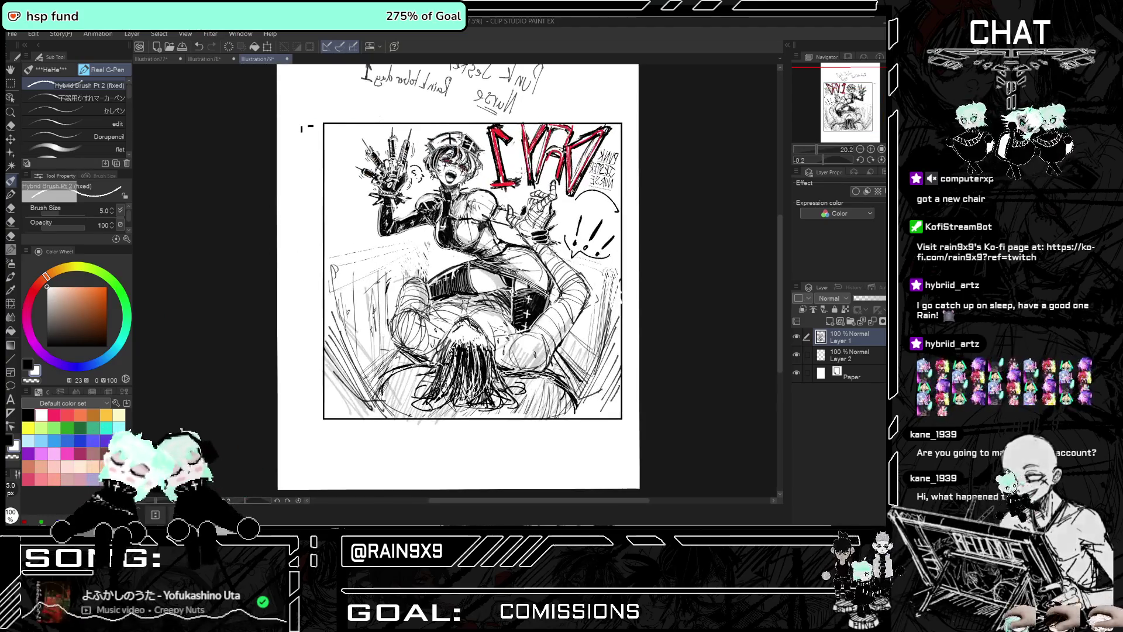
{"action": "scroll", "coordinate": [441, 175], "scroll_direction": "up", "scroll_amount": 4}
{"action": "key", "text": "x"}
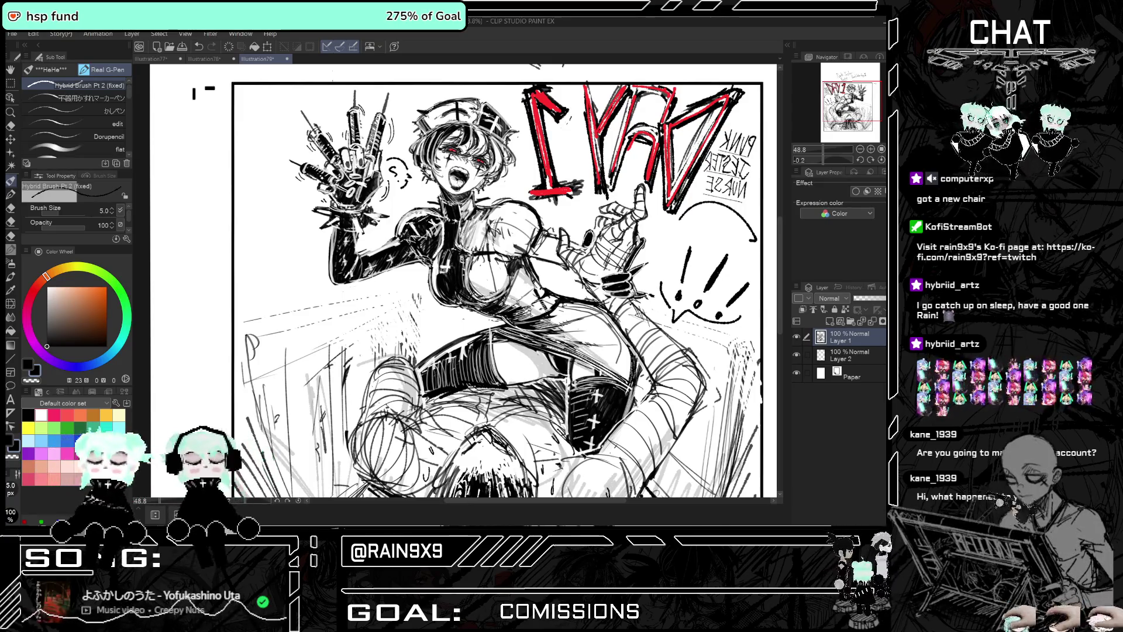
{"action": "scroll", "coordinate": [441, 252], "scroll_direction": "down", "scroll_amount": 4}
{"action": "key", "text": "h"}
{"action": "key", "text": "h"}
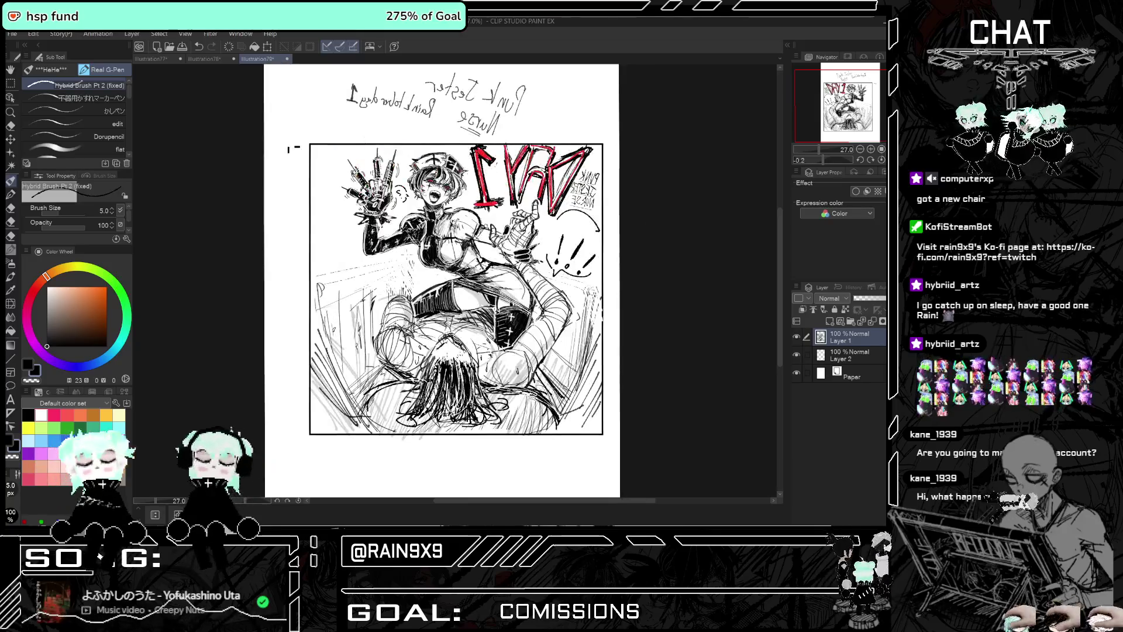
{"action": "key", "text": "h"}
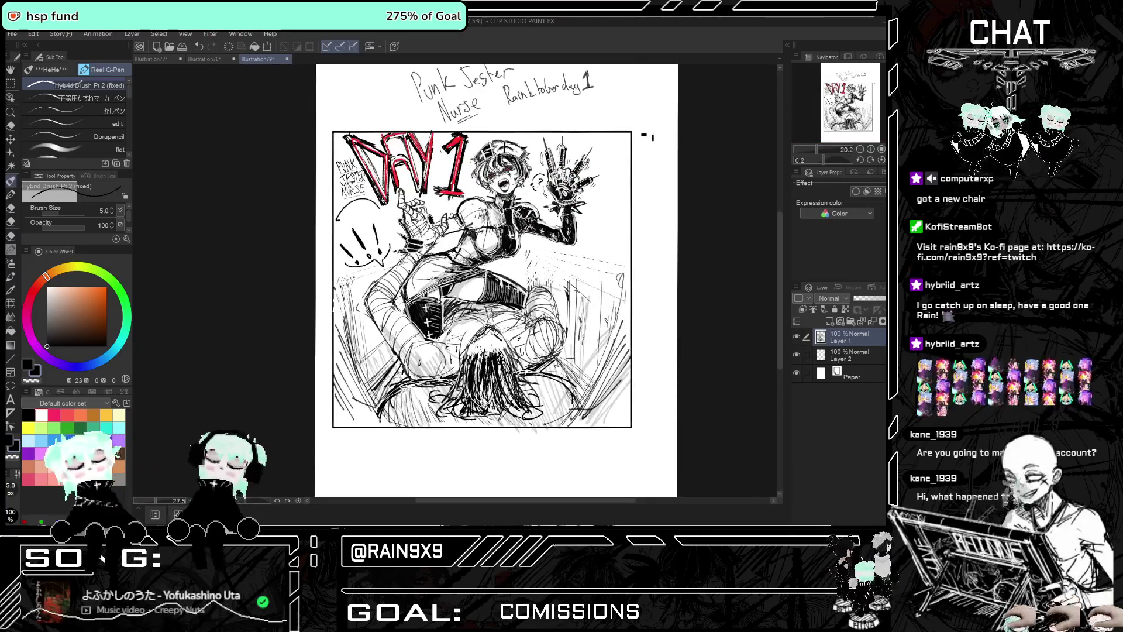
{"action": "scroll", "coordinate": [369, 287], "scroll_direction": "up", "scroll_amount": 1}
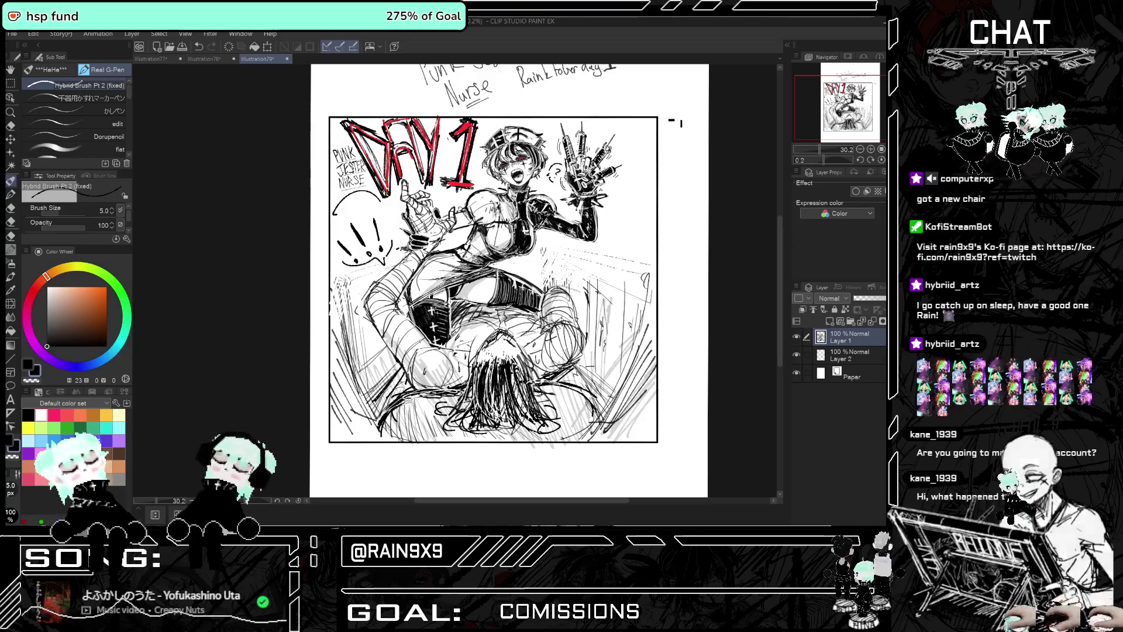
{"action": "scroll", "coordinate": [439, 197], "scroll_direction": "up", "scroll_amount": 3}
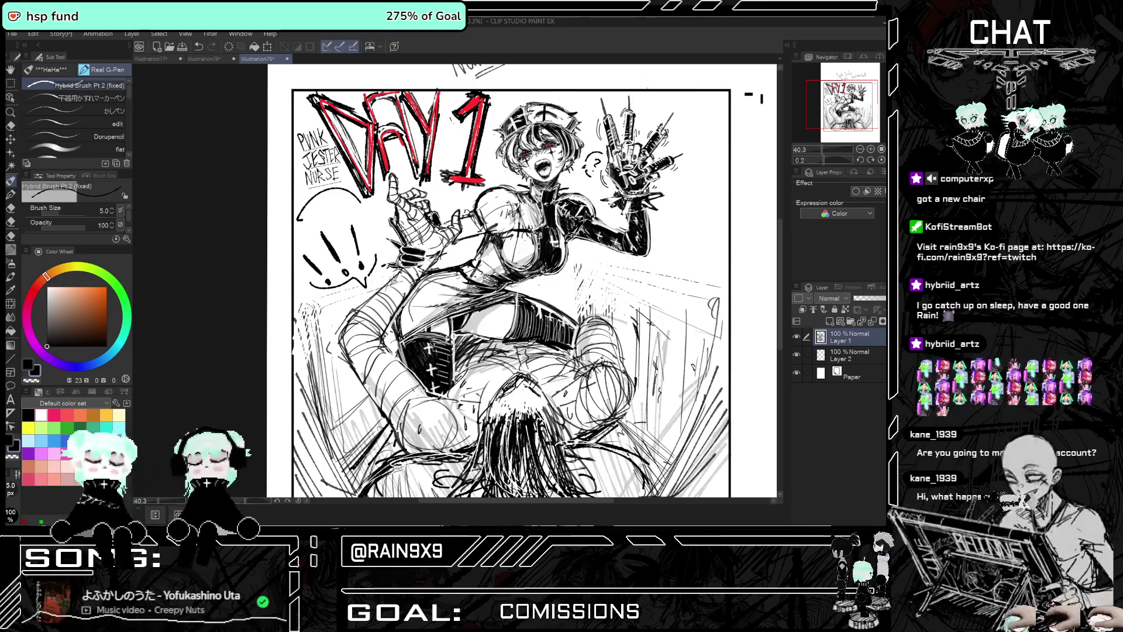
{"action": "scroll", "coordinate": [522, 281], "scroll_direction": "down", "scroll_amount": 2}
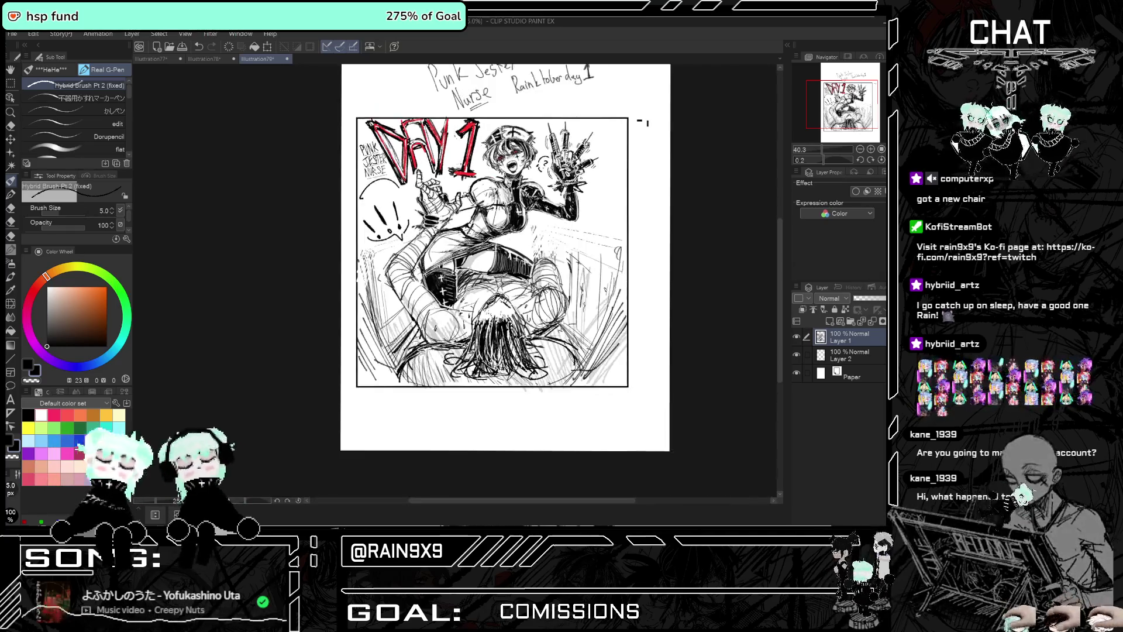
{"action": "scroll", "coordinate": [522, 240], "scroll_direction": "down", "scroll_amount": 1}
{"action": "scroll", "coordinate": [515, 234], "scroll_direction": "up", "scroll_amount": 1}
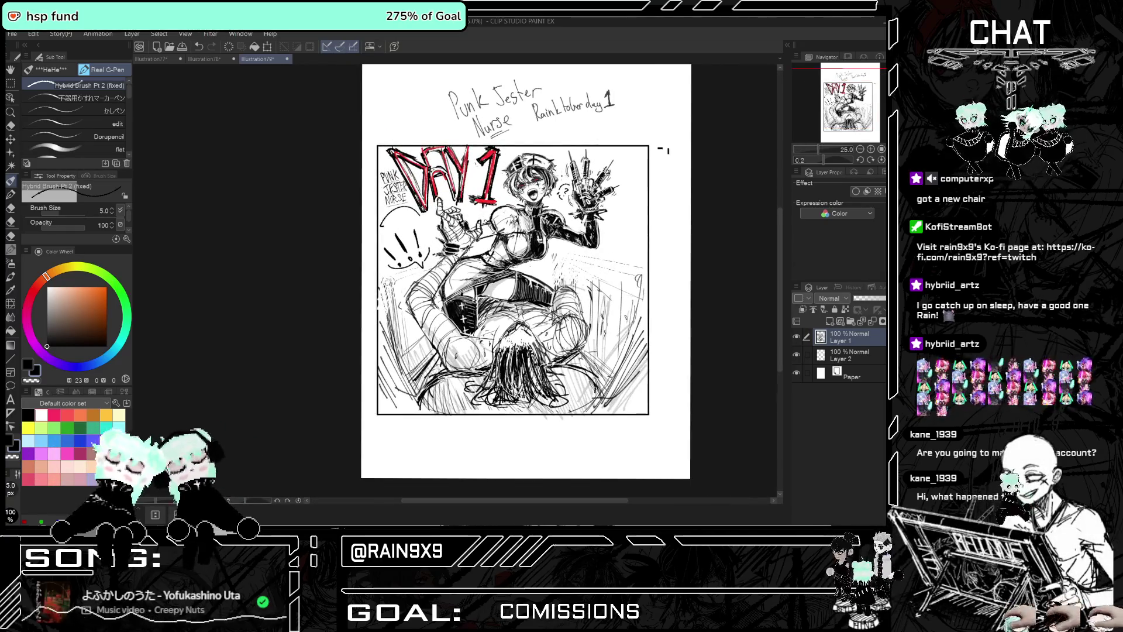
{"action": "scroll", "coordinate": [565, 177], "scroll_direction": "up", "scroll_amount": 1}
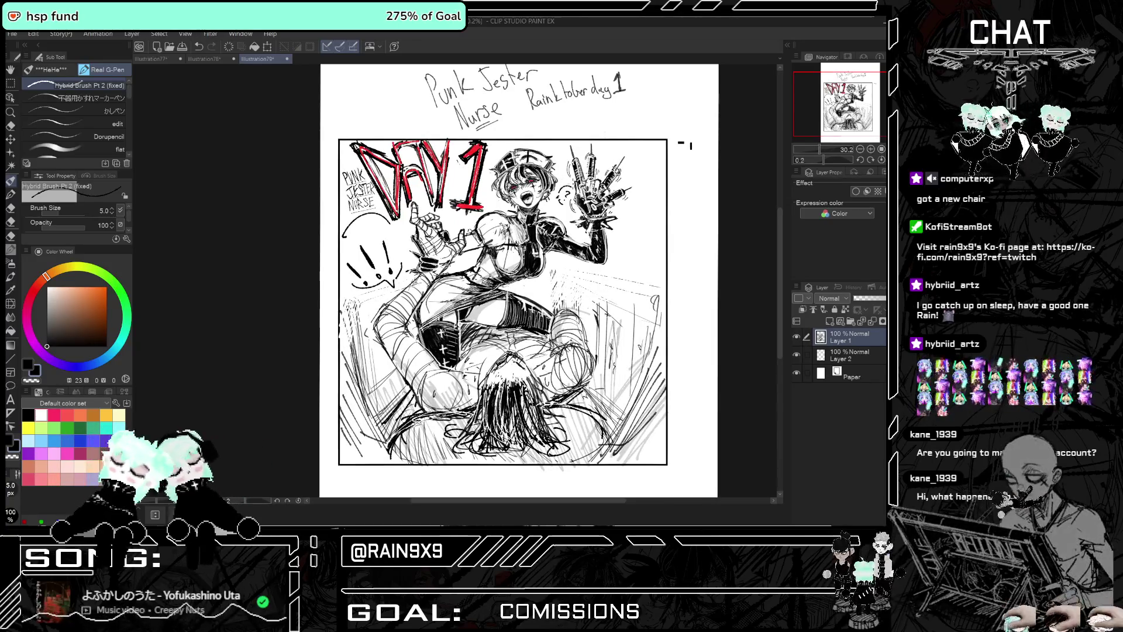
{"action": "scroll", "coordinate": [571, 186], "scroll_direction": "up", "scroll_amount": 1}
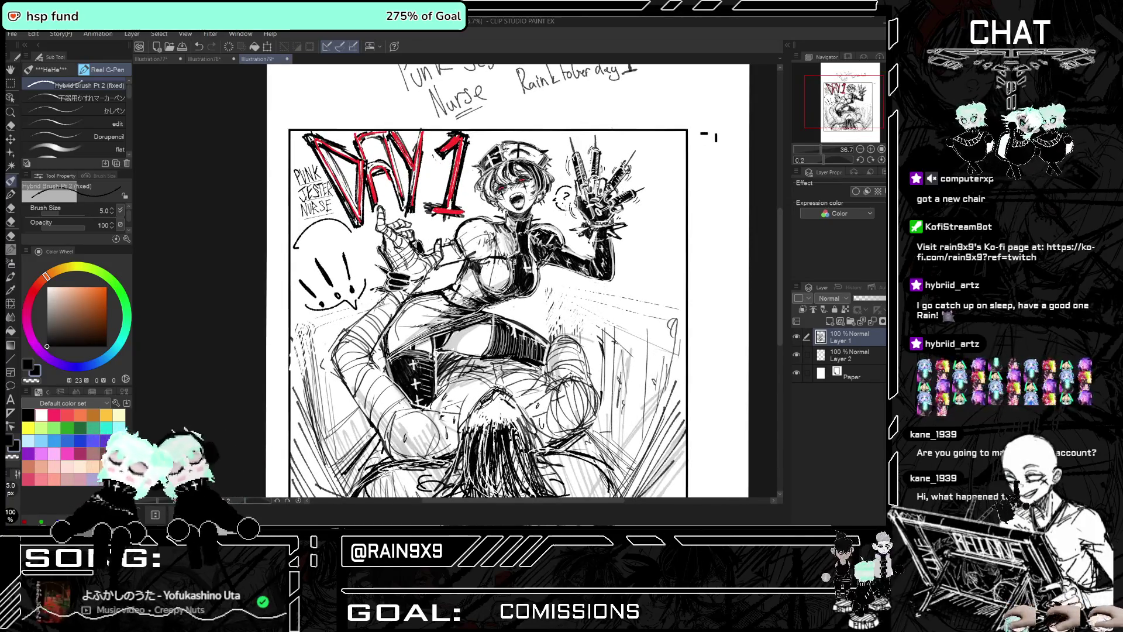
{"action": "scroll", "coordinate": [653, 213], "scroll_direction": "down", "scroll_amount": 1}
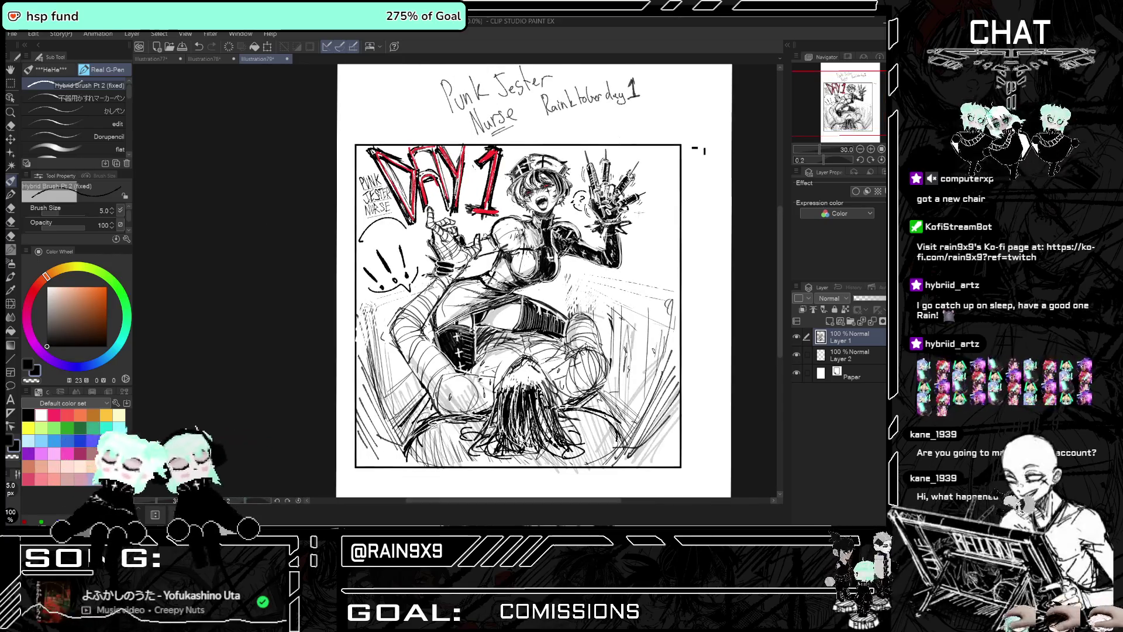
{"action": "left_click_drag", "start_coordinate": [737, 466], "coordinate": [616, 466]}
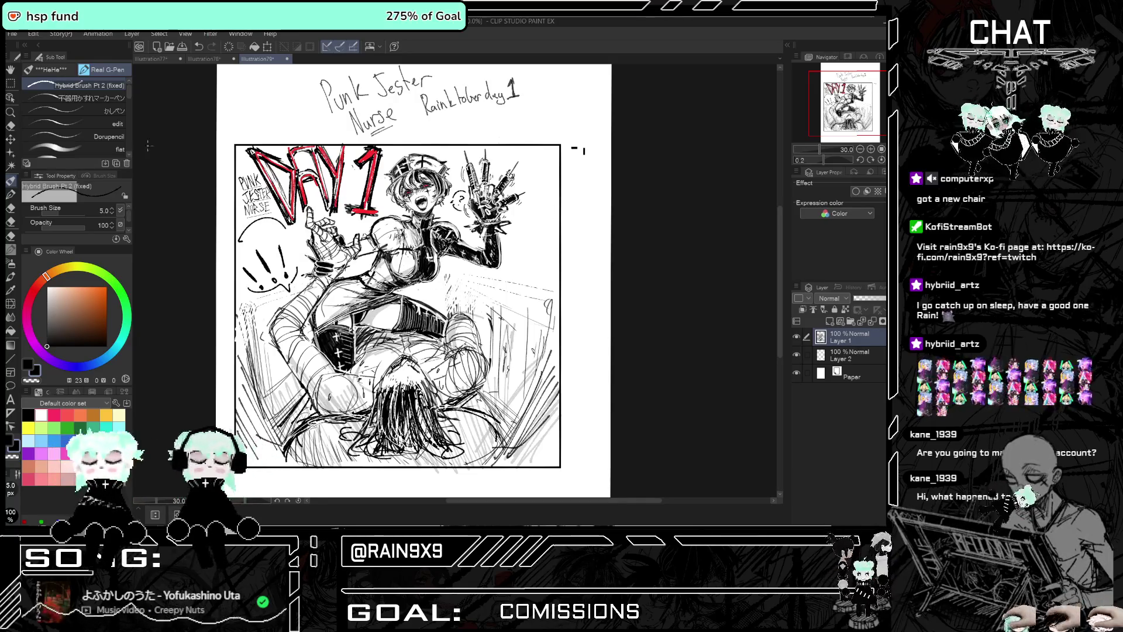
{"action": "left_click", "coordinate": [88, 98]}
Undo the curve right of the raised arm and draw two new joined curved strokes
{"action": "scroll", "coordinate": [544, 266], "scroll_direction": "up", "scroll_amount": 1}
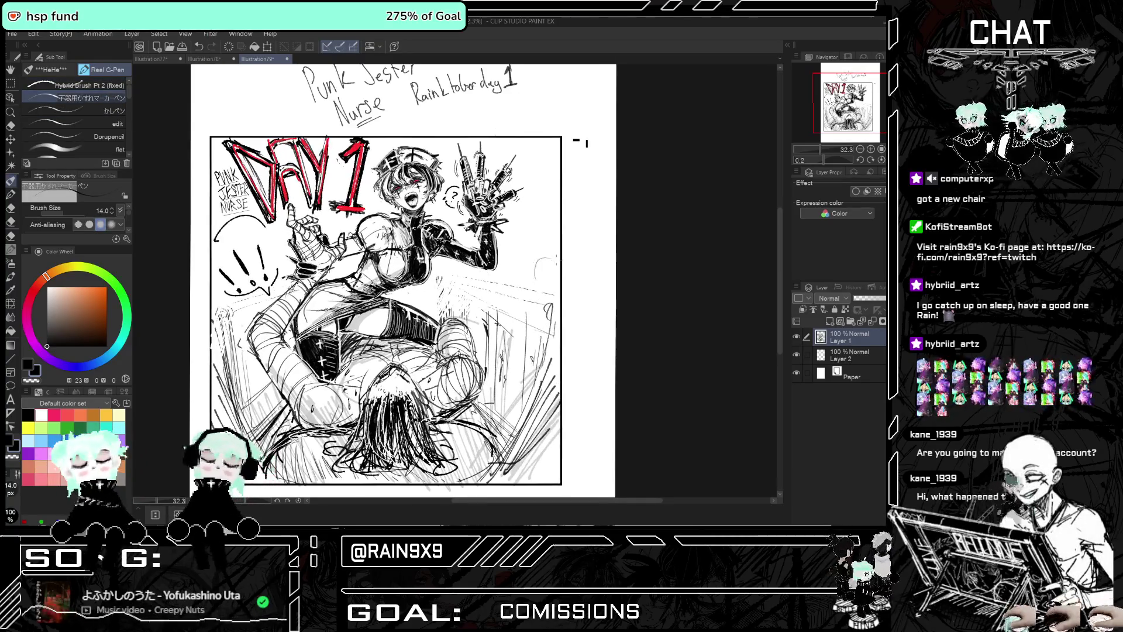
{"action": "scroll", "coordinate": [544, 268], "scroll_direction": "up", "scroll_amount": 1}
{"action": "scroll", "coordinate": [543, 272], "scroll_direction": "up", "scroll_amount": 1}
{"action": "scroll", "coordinate": [544, 269], "scroll_direction": "up", "scroll_amount": 2}
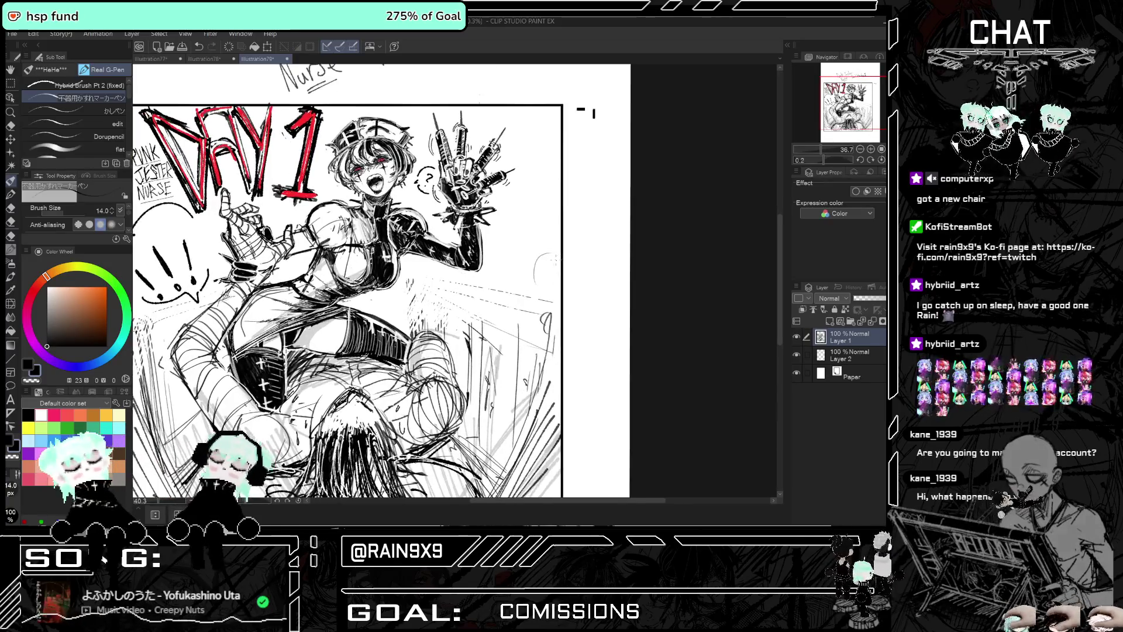
{"action": "scroll", "coordinate": [544, 269], "scroll_direction": "up", "scroll_amount": 2}
{"action": "scroll", "coordinate": [544, 269], "scroll_direction": "up", "scroll_amount": 2}
{"action": "scroll", "coordinate": [544, 269], "scroll_direction": "up", "scroll_amount": 2}
{"action": "key", "text": "ctrl+z"}
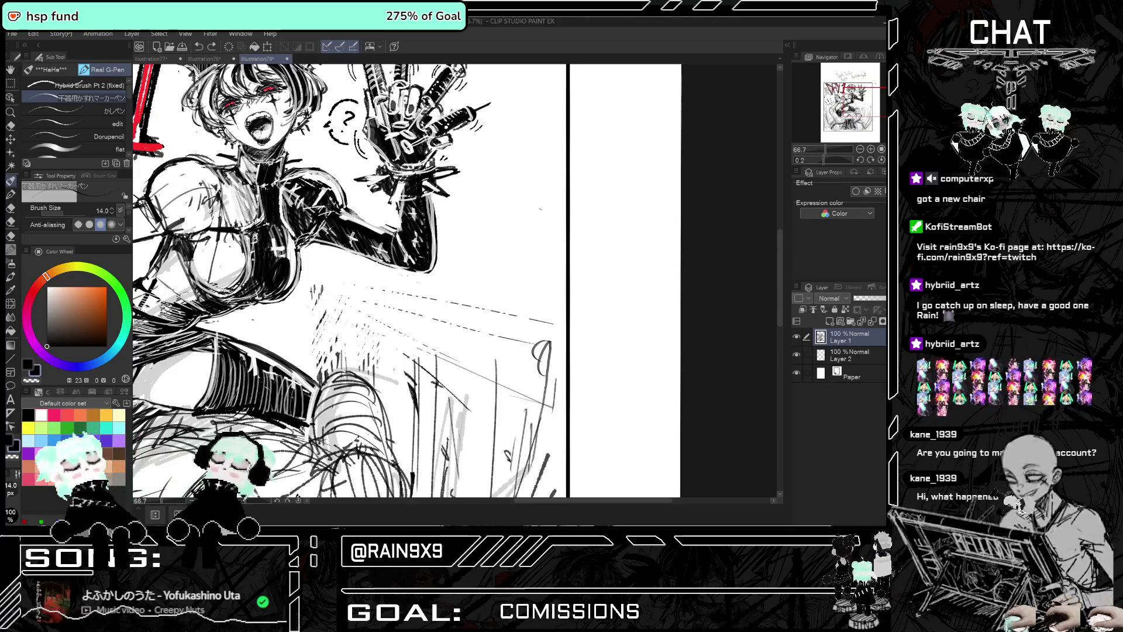
{"action": "left_click_drag", "start_coordinate": [544, 218], "coordinate": [540, 253]}
{"action": "left_click_drag", "start_coordinate": [560, 210], "coordinate": [540, 233]}
{"action": "scroll", "coordinate": [550, 231], "scroll_direction": "up", "scroll_amount": 2}
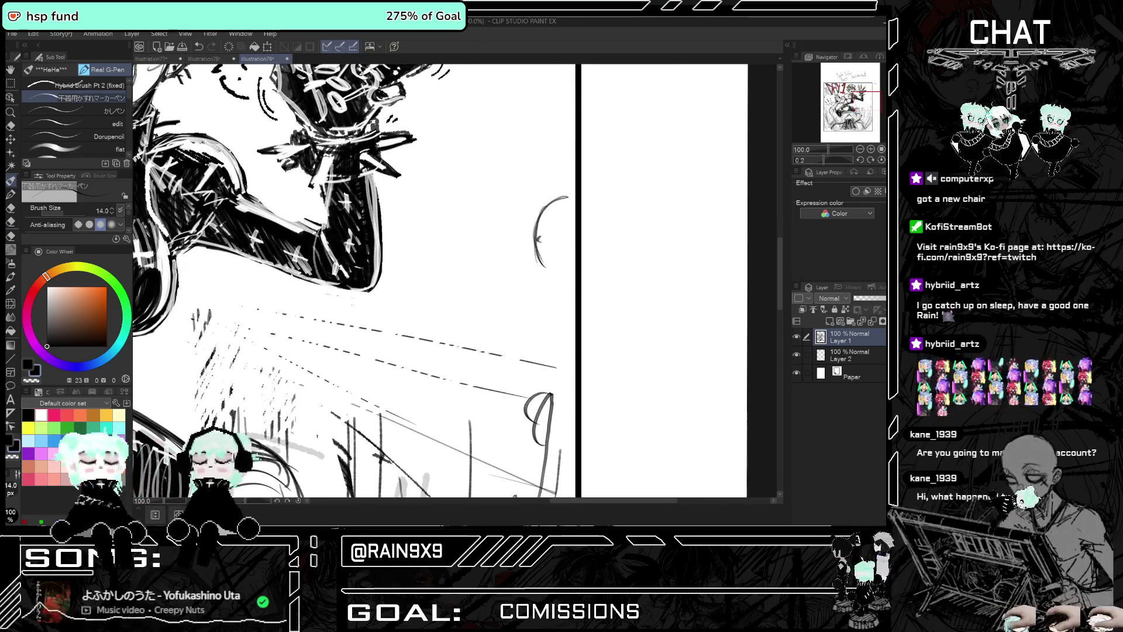
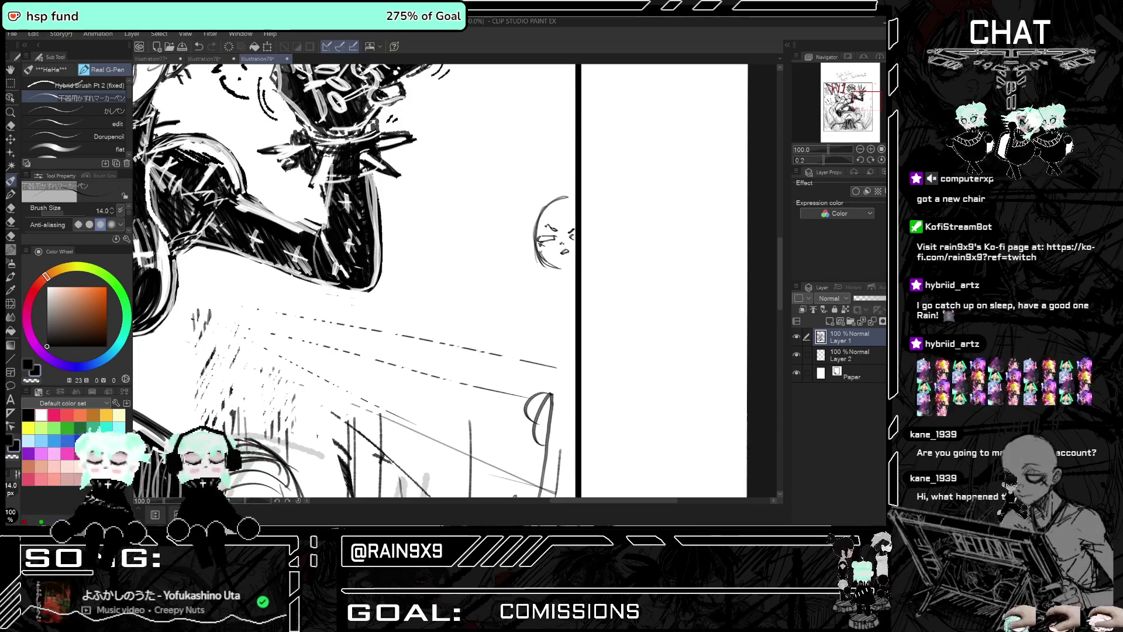
Zoom in on the small head sketch and rough in its outline, chin and neck with the Real G-Pen
{"action": "scroll", "coordinate": [351, 281], "scroll_direction": "down", "scroll_amount": 2}
{"action": "scroll", "coordinate": [351, 281], "scroll_direction": "down", "scroll_amount": 1}
{"action": "scroll", "coordinate": [351, 281], "scroll_direction": "down", "scroll_amount": 1}
{"action": "scroll", "coordinate": [351, 281], "scroll_direction": "down", "scroll_amount": 1}
{"action": "scroll", "coordinate": [351, 281], "scroll_direction": "down", "scroll_amount": 1}
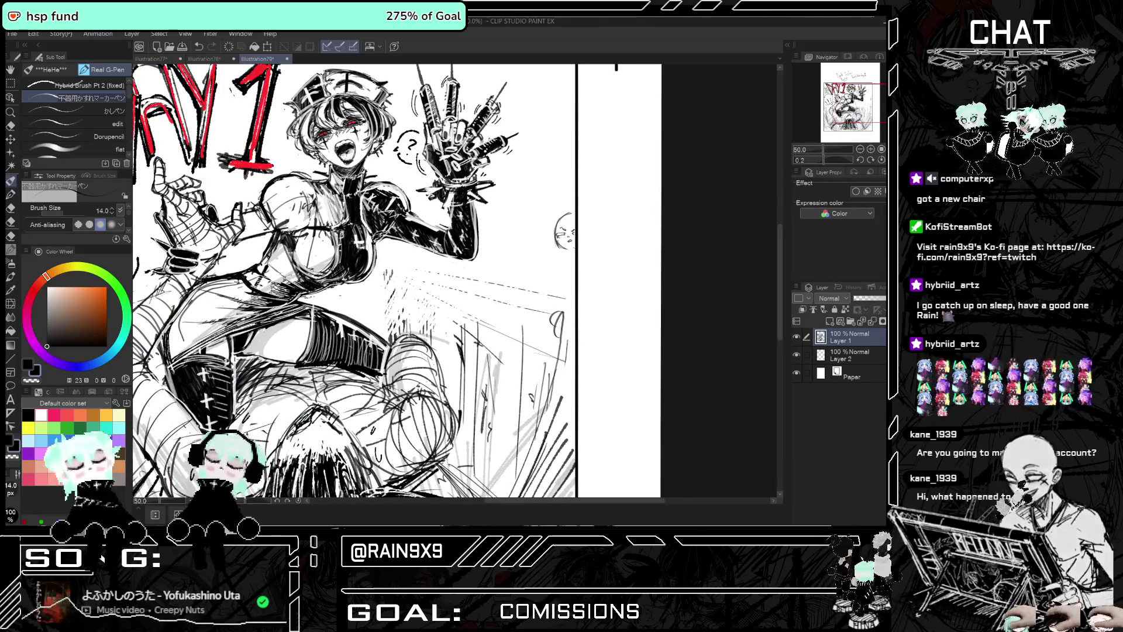
{"action": "scroll", "coordinate": [351, 281], "scroll_direction": "down", "scroll_amount": 1}
{"action": "scroll", "coordinate": [351, 281], "scroll_direction": "up", "scroll_amount": 1}
{"action": "scroll", "coordinate": [576, 263], "scroll_direction": "up", "scroll_amount": 1}
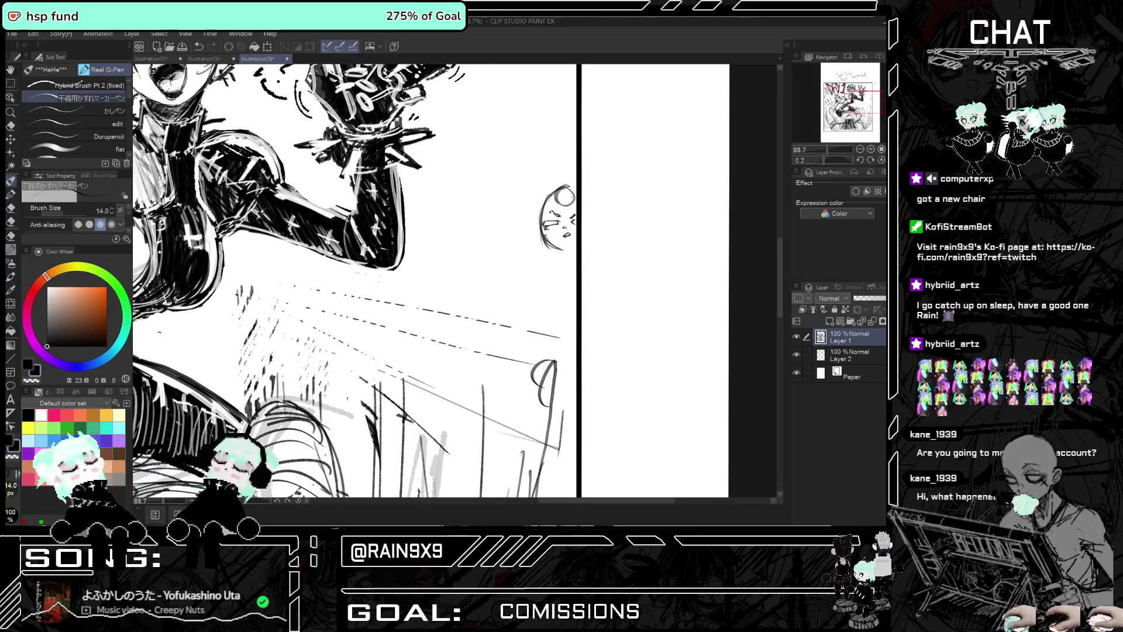
{"action": "mouse_move", "coordinate": [571, 186]}
{"action": "left_mouse_down"}
{"action": "mouse_move", "coordinate": [555, 200]}
{"action": "mouse_move", "coordinate": [573, 205]}
{"action": "left_mouse_up"}
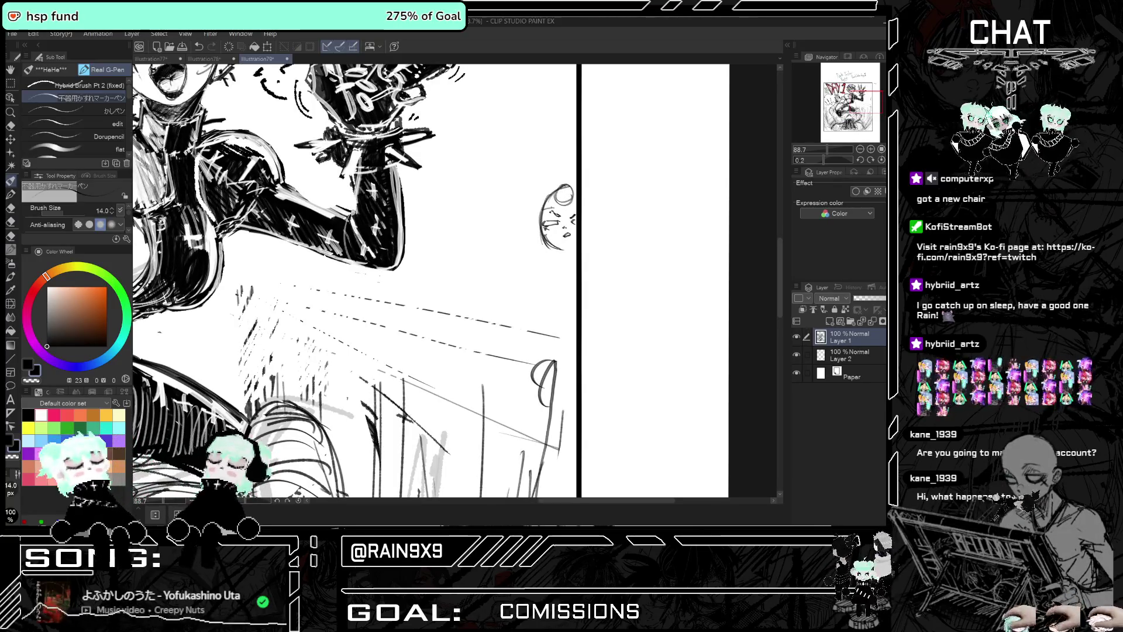
{"action": "left_click_drag", "start_coordinate": [578, 245], "coordinate": [539, 274]}
Sketch the shoulder and body lines plus small marks under the head's chin
{"action": "left_click_drag", "start_coordinate": [539, 273], "coordinate": [534, 326]}
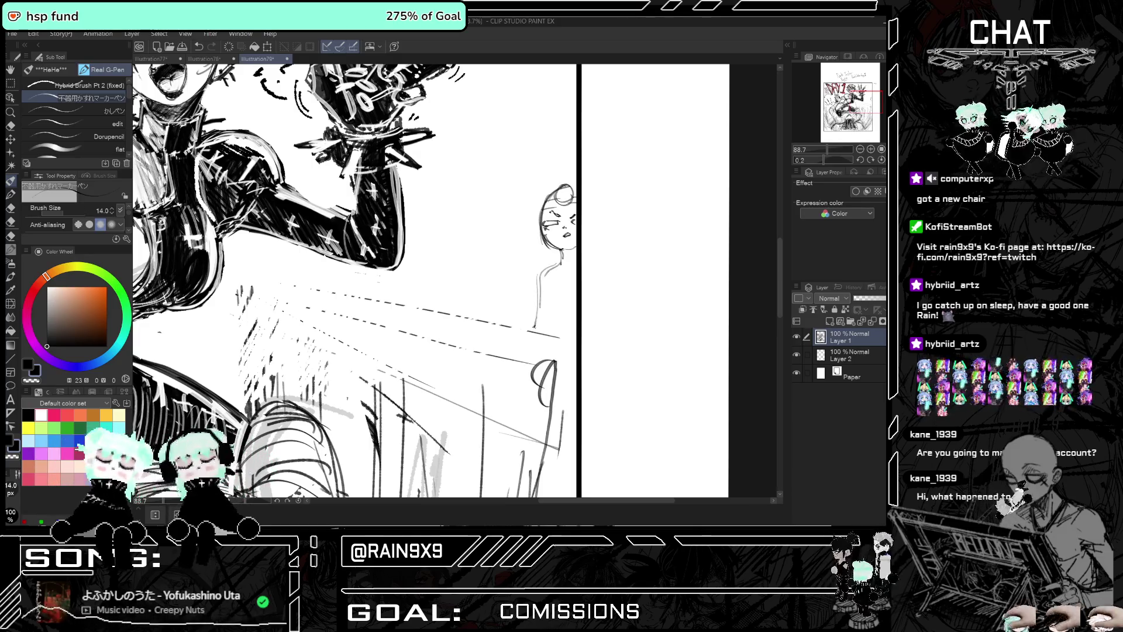
{"action": "left_click_drag", "start_coordinate": [538, 272], "coordinate": [533, 325]}
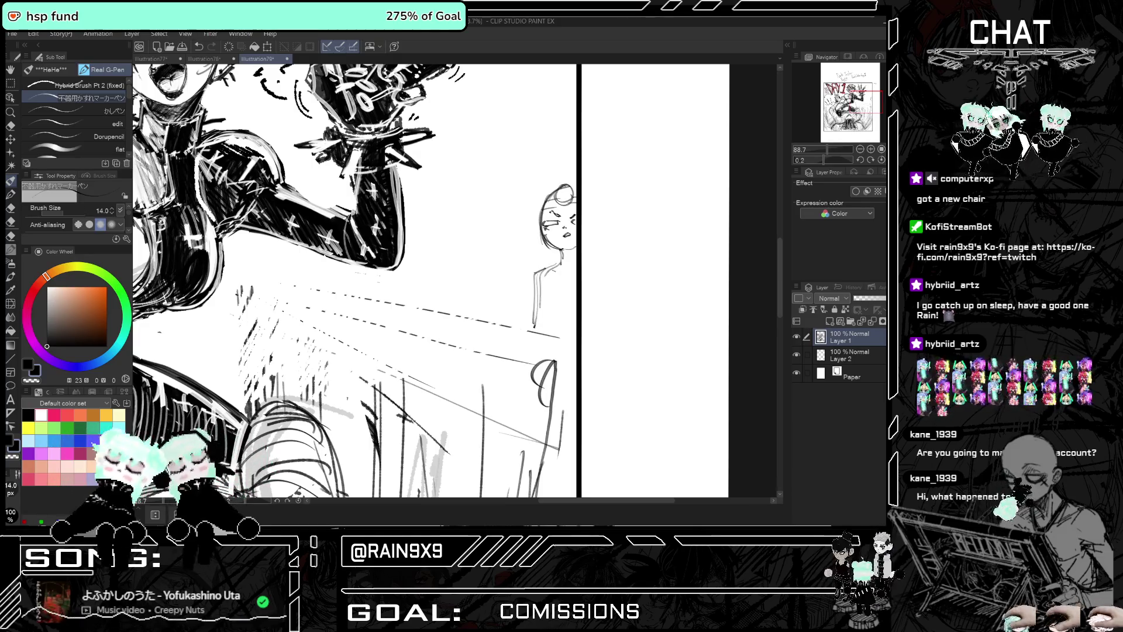
{"action": "left_click_drag", "start_coordinate": [551, 274], "coordinate": [559, 296]}
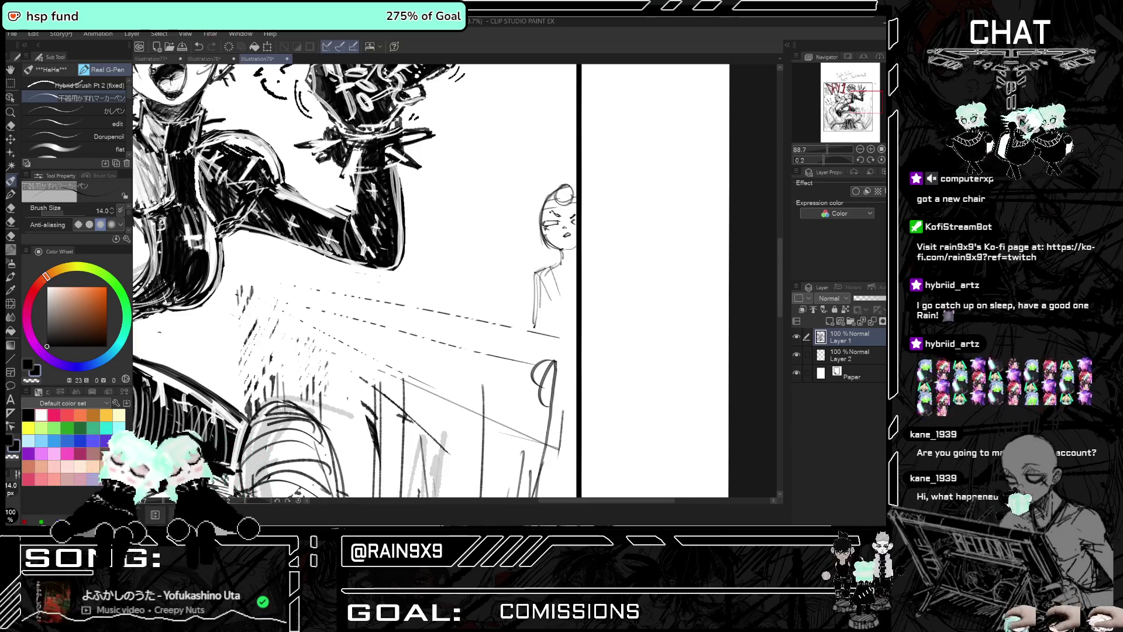
{"action": "left_click_drag", "start_coordinate": [563, 255], "coordinate": [568, 299]}
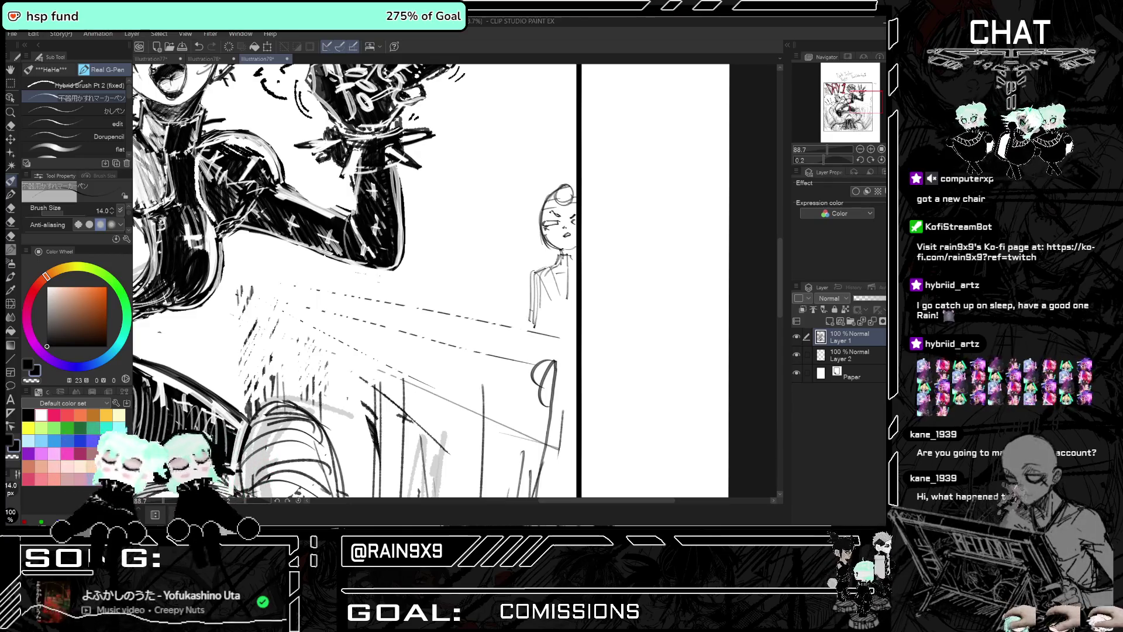
{"action": "scroll", "coordinate": [572, 270], "scroll_direction": "down", "scroll_amount": 5}
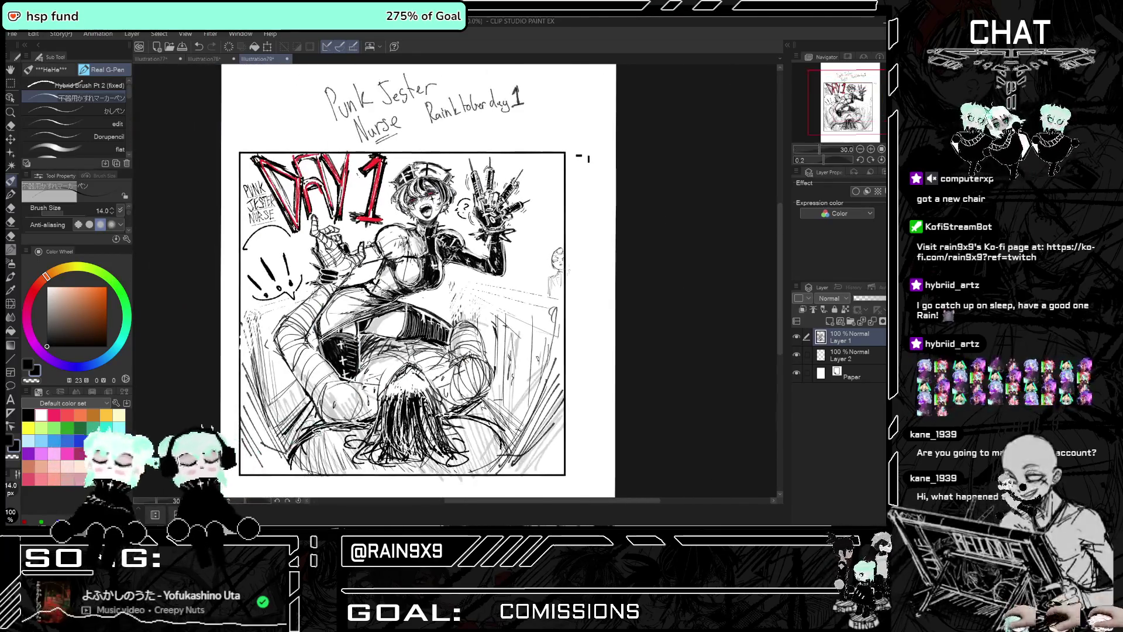
Undo the doodled figure strokes under the small head
{"action": "key", "text": "ctrl+z"}
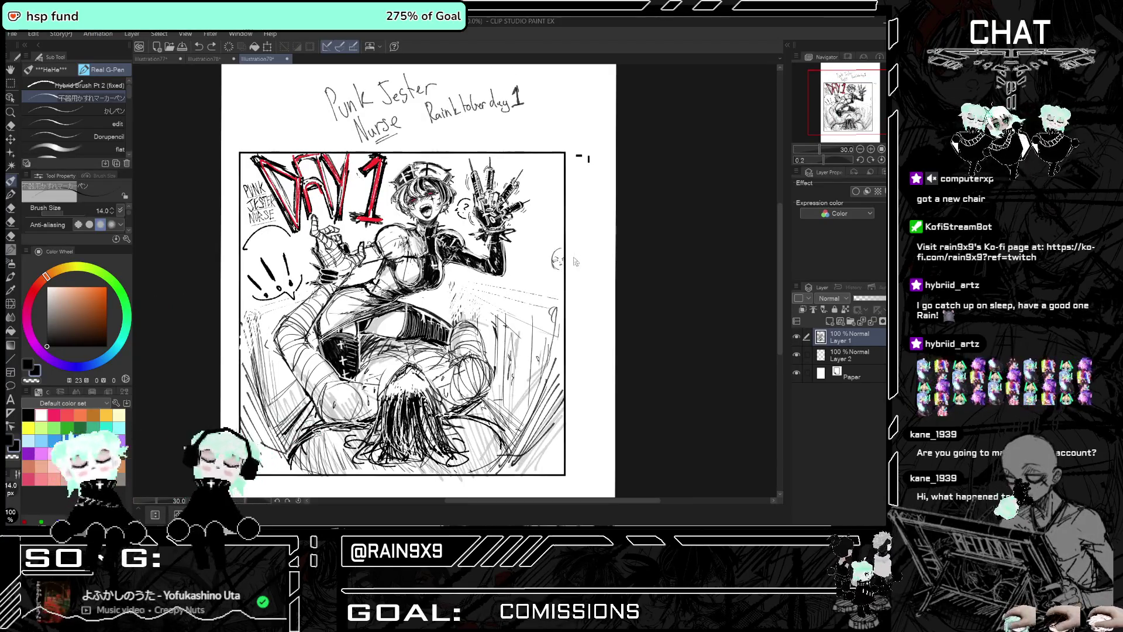
{"action": "key", "text": "ctrl+z"}
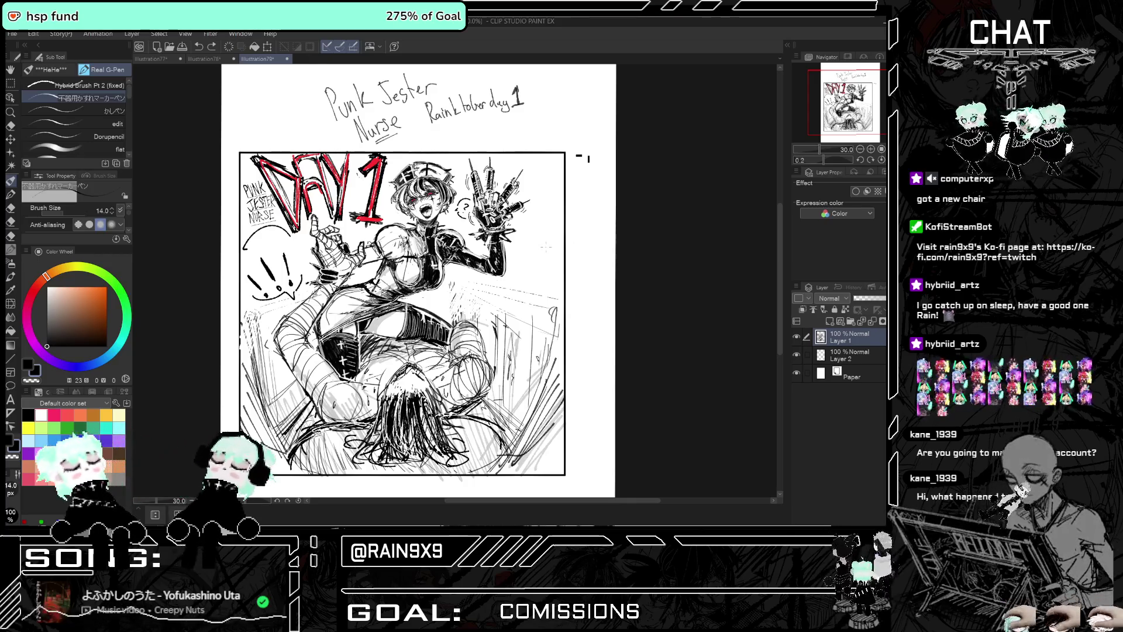
{"action": "mouse_move", "coordinate": [585, 252]}
{"action": "left_mouse_down"}
{"action": "mouse_move", "coordinate": [566, 250]}
{"action": "mouse_move", "coordinate": [576, 246]}
{"action": "left_mouse_up"}
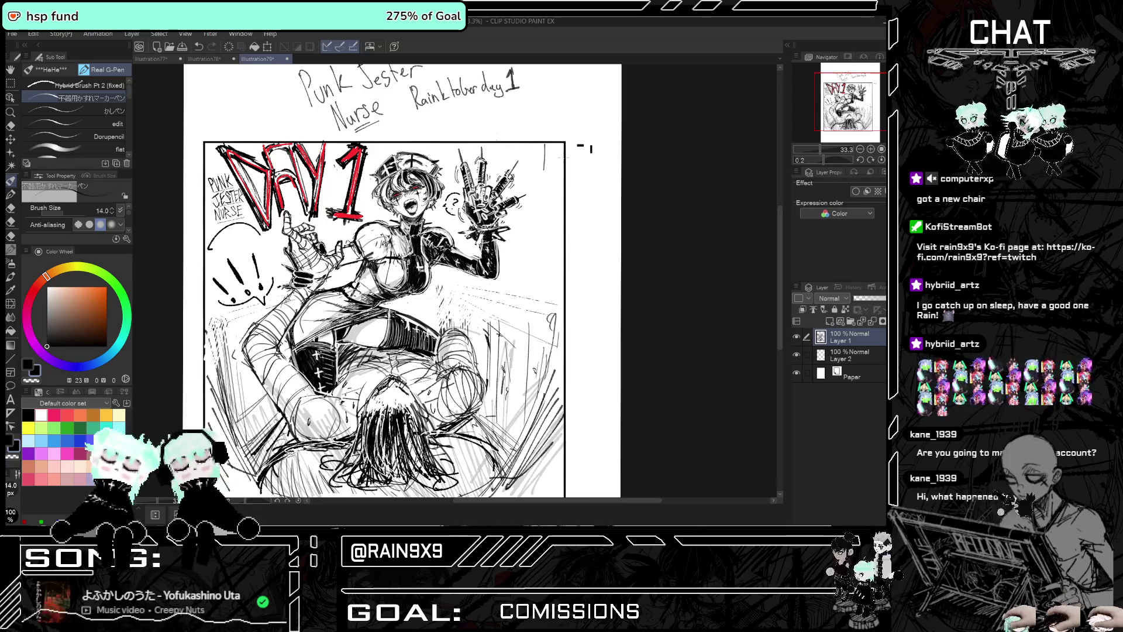
With Hybrid Brush Pt 2 (fixed), letter RAIN vertically beside the top-right panel border
{"action": "left_click", "coordinate": [103, 86]}
{"action": "key", "text": "ctrl+z"}
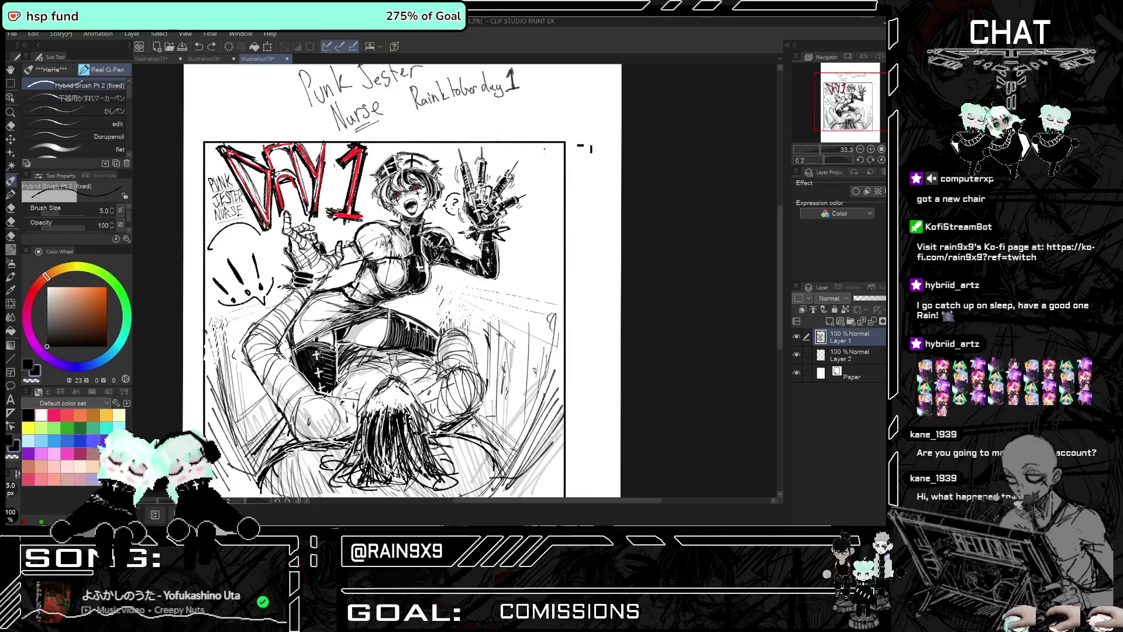
{"action": "key", "text": "ctrl+z"}
{"action": "mouse_move", "coordinate": [547, 145]}
{"action": "left_mouse_down"}
{"action": "mouse_move", "coordinate": [557, 172]}
{"action": "mouse_move", "coordinate": [546, 170]}
{"action": "left_mouse_up"}
{"action": "left_click_drag", "start_coordinate": [550, 160], "coordinate": [547, 172]}
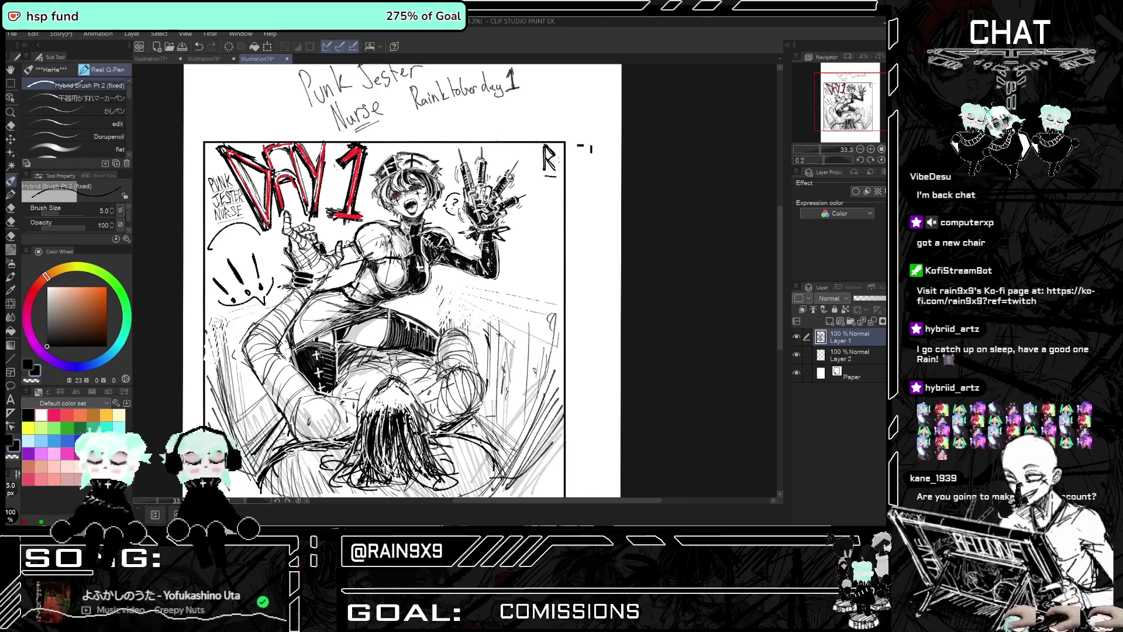
{"action": "key", "text": "ctrl+z"}
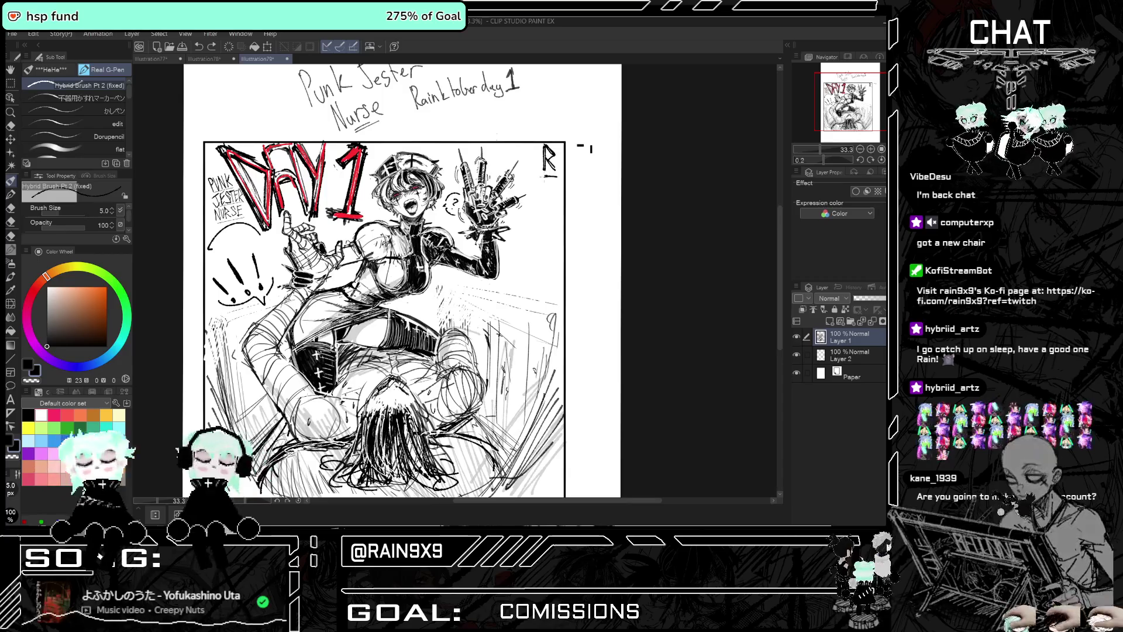
{"action": "left_click_drag", "start_coordinate": [549, 176], "coordinate": [543, 196]}
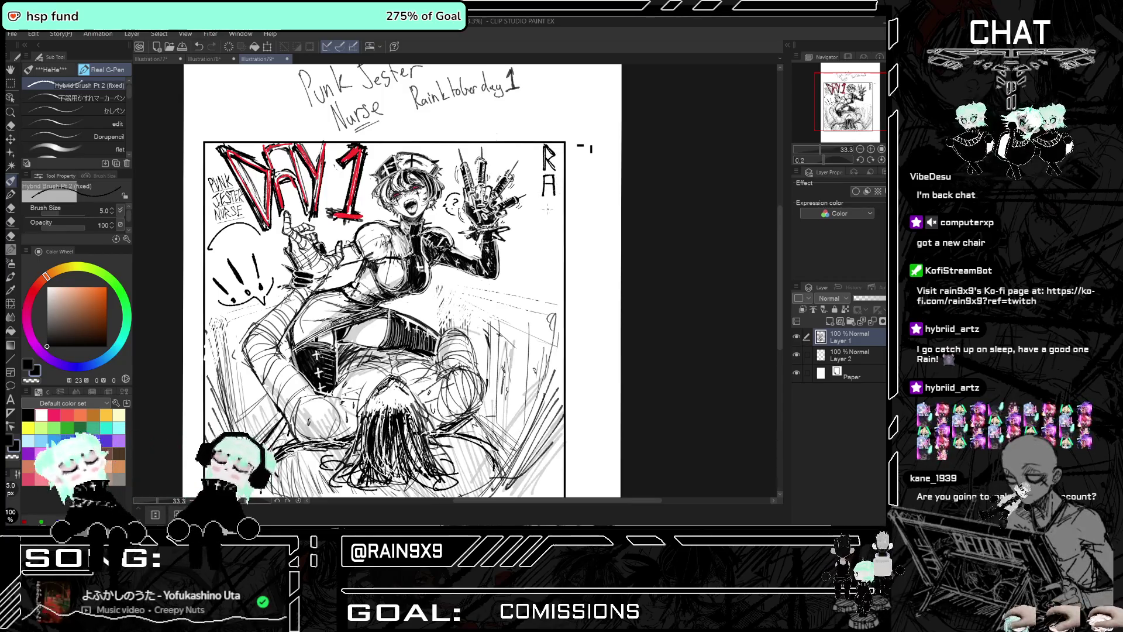
{"action": "mouse_move", "coordinate": [543, 202]}
{"action": "left_mouse_down"}
{"action": "mouse_move", "coordinate": [555, 201]}
{"action": "mouse_move", "coordinate": [554, 221]}
{"action": "left_mouse_up"}
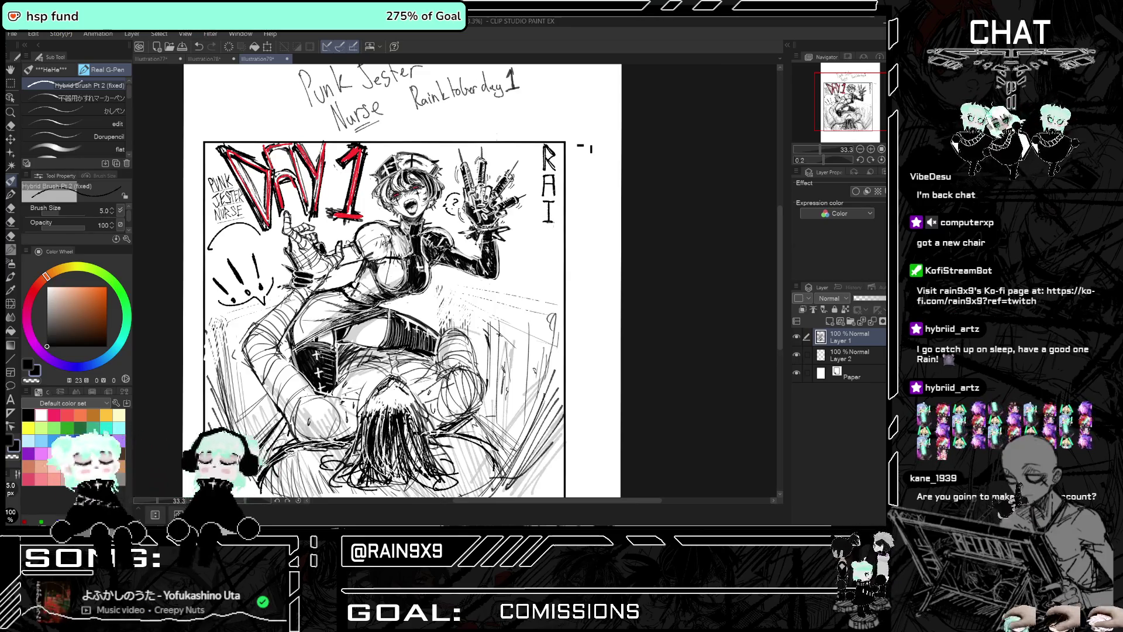
{"action": "mouse_move", "coordinate": [543, 228]}
{"action": "left_mouse_down"}
{"action": "mouse_move", "coordinate": [543, 246]}
{"action": "mouse_move", "coordinate": [555, 227]}
{"action": "left_mouse_up"}
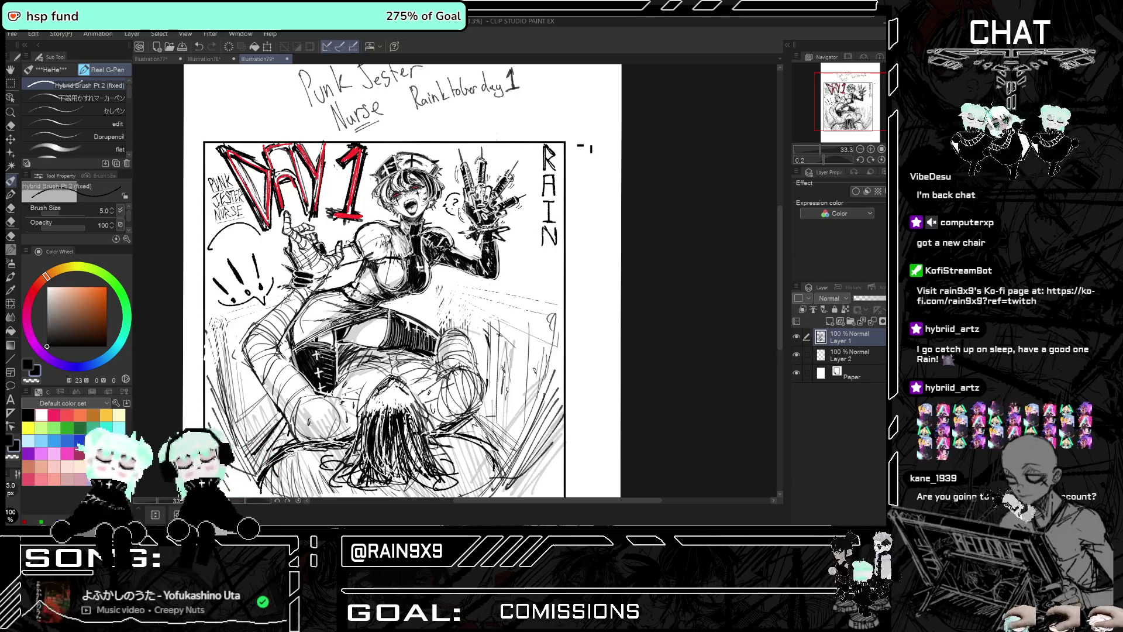
Adjust the zoom around the RAIN lettering and pick the freehand lasso selection
{"action": "scroll", "coordinate": [567, 223], "scroll_direction": "down", "scroll_amount": 1}
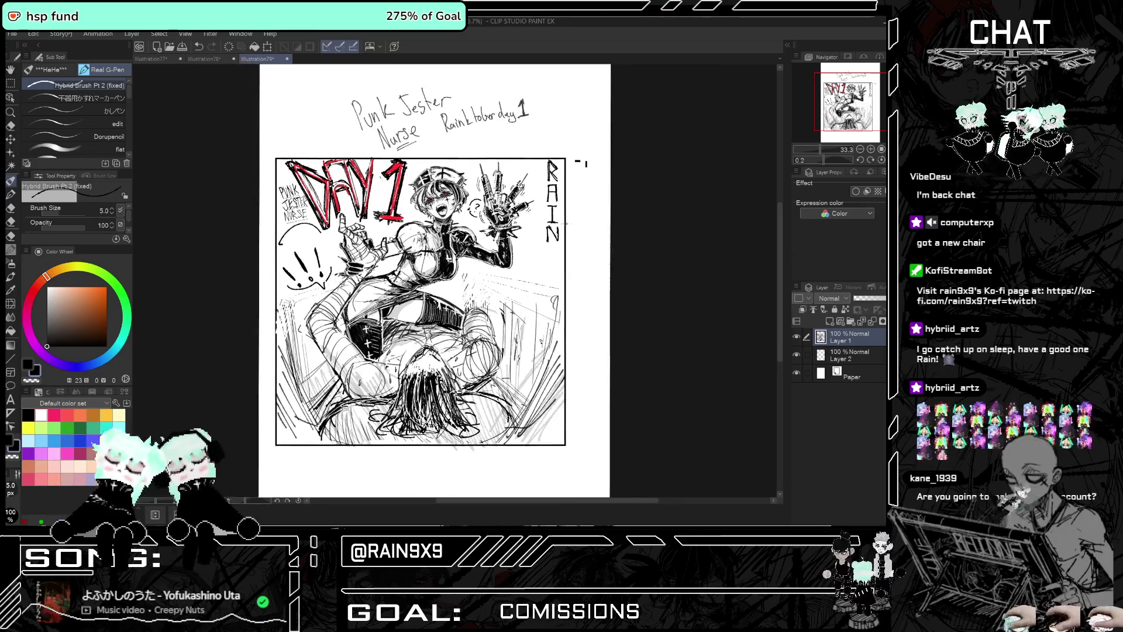
{"action": "scroll", "coordinate": [567, 222], "scroll_direction": "down", "scroll_amount": 1}
{"action": "scroll", "coordinate": [568, 222], "scroll_direction": "down", "scroll_amount": 1}
{"action": "scroll", "coordinate": [568, 223], "scroll_direction": "down", "scroll_amount": 1}
{"action": "scroll", "coordinate": [568, 221], "scroll_direction": "down", "scroll_amount": 1}
{"action": "scroll", "coordinate": [570, 222], "scroll_direction": "down", "scroll_amount": 1}
{"action": "scroll", "coordinate": [569, 221], "scroll_direction": "up", "scroll_amount": 1}
{"action": "scroll", "coordinate": [568, 222], "scroll_direction": "up", "scroll_amount": 1}
{"action": "scroll", "coordinate": [569, 221], "scroll_direction": "up", "scroll_amount": 1}
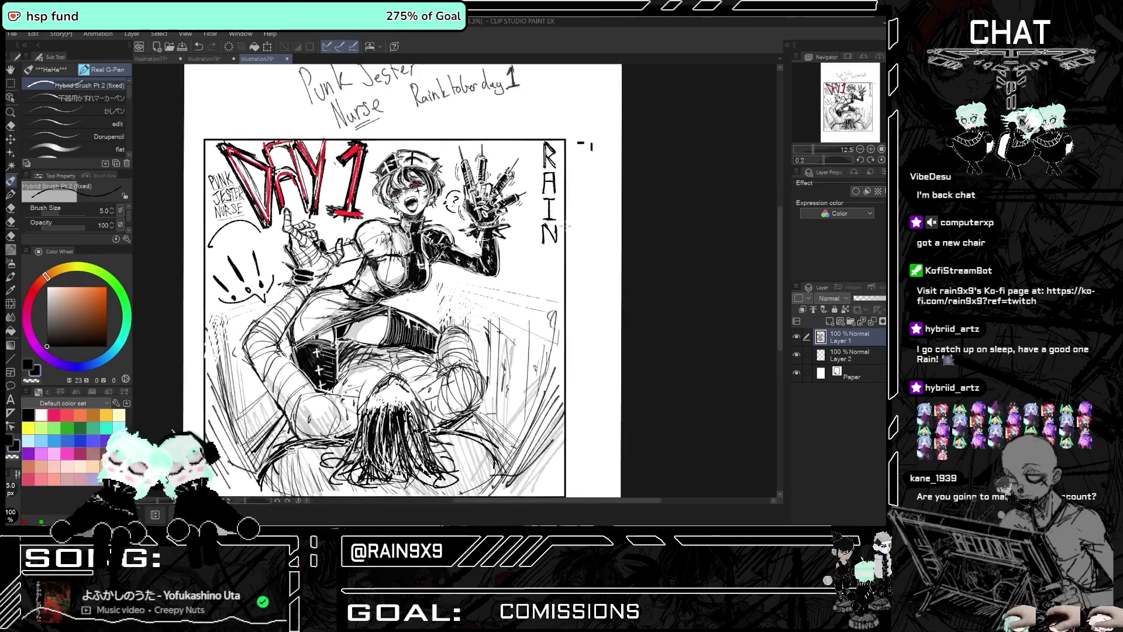
{"action": "key", "text": "m"}
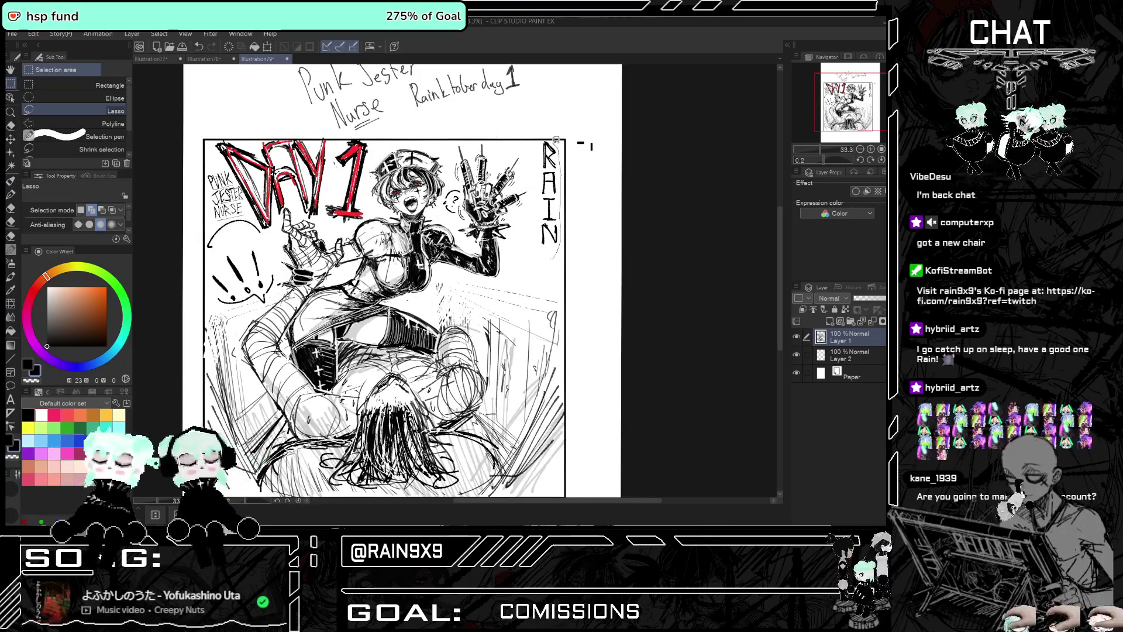
Lasso the RAIN lettering, scale it down into the top-right corner, and return to the pen
{"action": "mouse_move", "coordinate": [550, 138]}
{"action": "left_mouse_down"}
{"action": "mouse_move", "coordinate": [548, 255]}
{"action": "mouse_move", "coordinate": [537, 233]}
{"action": "left_mouse_up"}
{"action": "key", "text": "ctrl+t"}
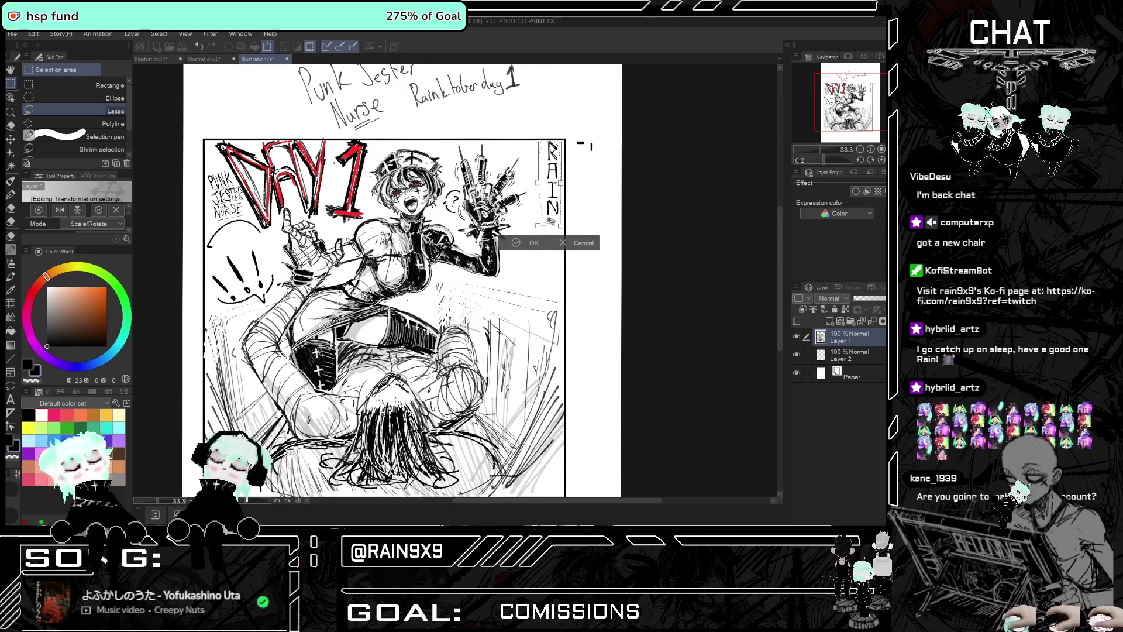
{"action": "key", "text": "Return"}
{"action": "key", "text": "p"}
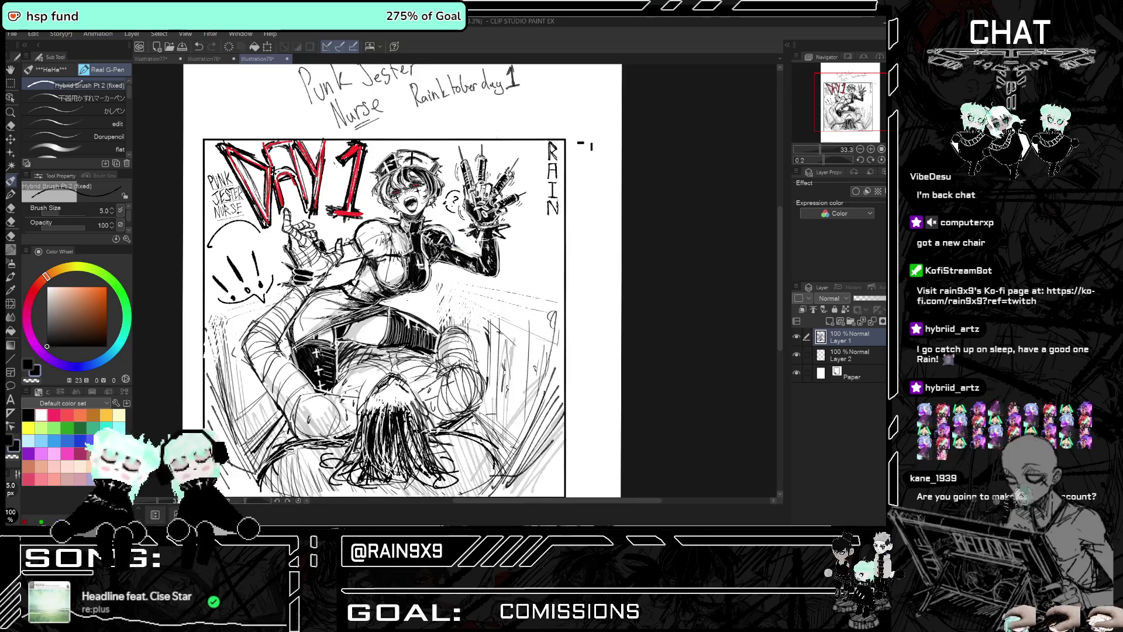
Letter the next characters below RAIN, redrawing one misplaced stroke
{"action": "scroll", "coordinate": [562, 205], "scroll_direction": "down", "scroll_amount": 1}
{"action": "scroll", "coordinate": [562, 204], "scroll_direction": "up", "scroll_amount": 4}
{"action": "scroll", "coordinate": [561, 205], "scroll_direction": "up", "scroll_amount": 1}
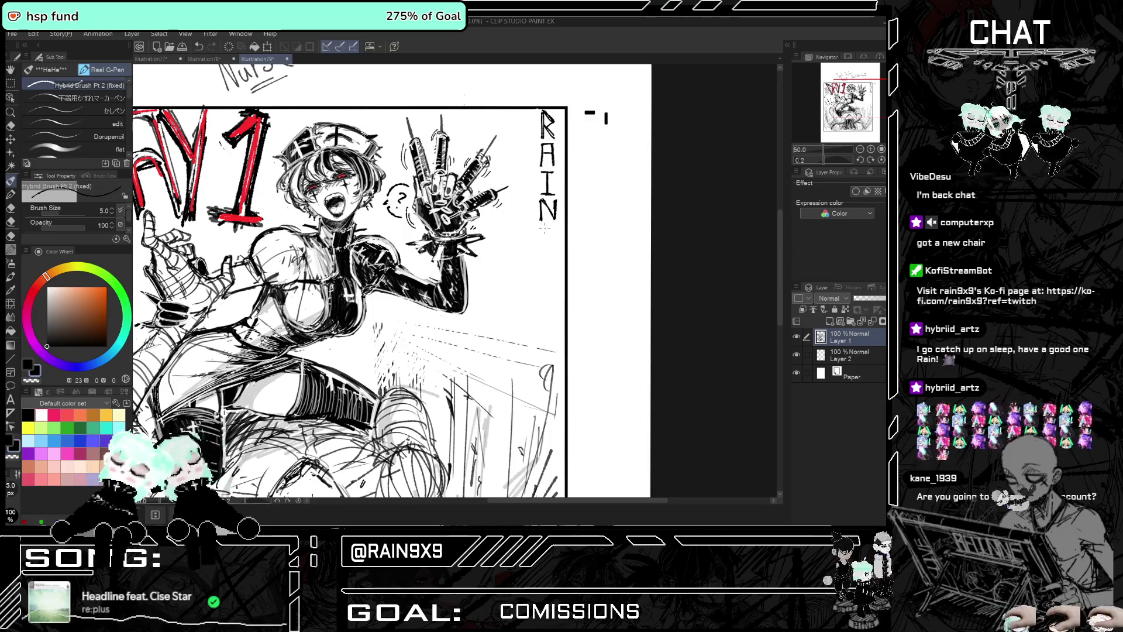
{"action": "mouse_move", "coordinate": [542, 228]}
{"action": "left_mouse_down"}
{"action": "mouse_move", "coordinate": [542, 253]}
{"action": "mouse_move", "coordinate": [542, 237]}
{"action": "left_mouse_up"}
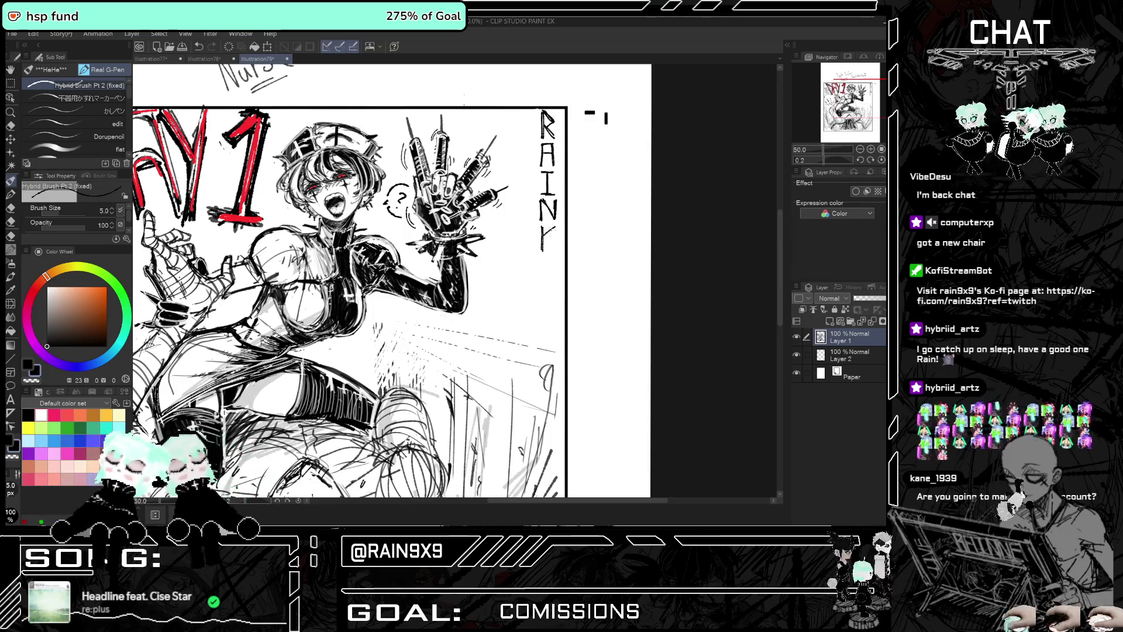
{"action": "key", "text": "ctrl+z"}
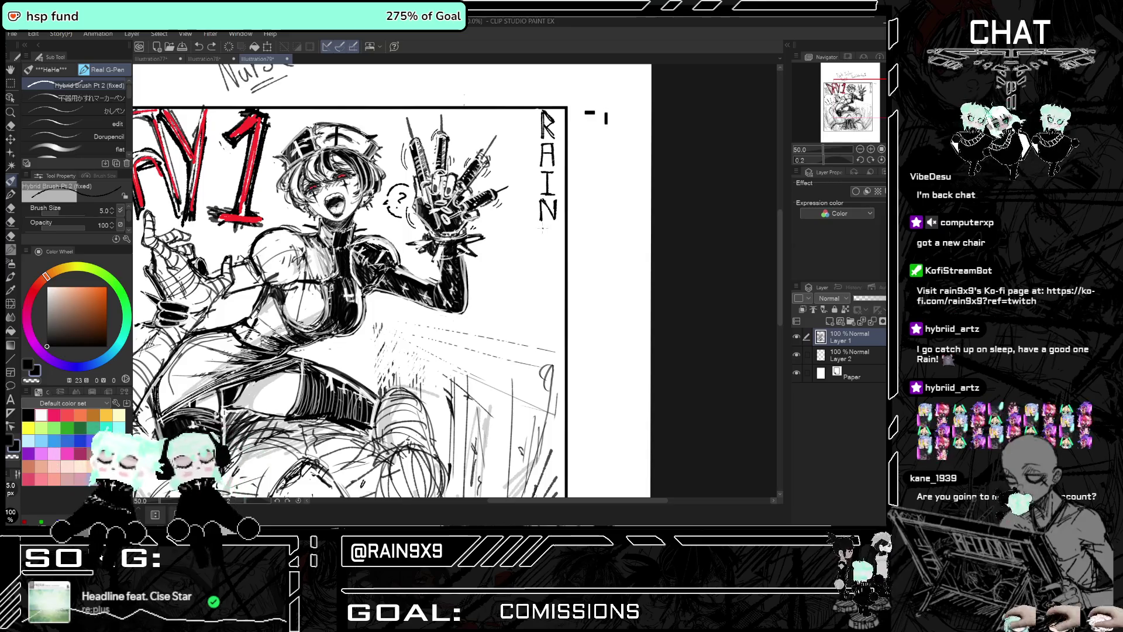
{"action": "left_click_drag", "start_coordinate": [540, 228], "coordinate": [556, 248]}
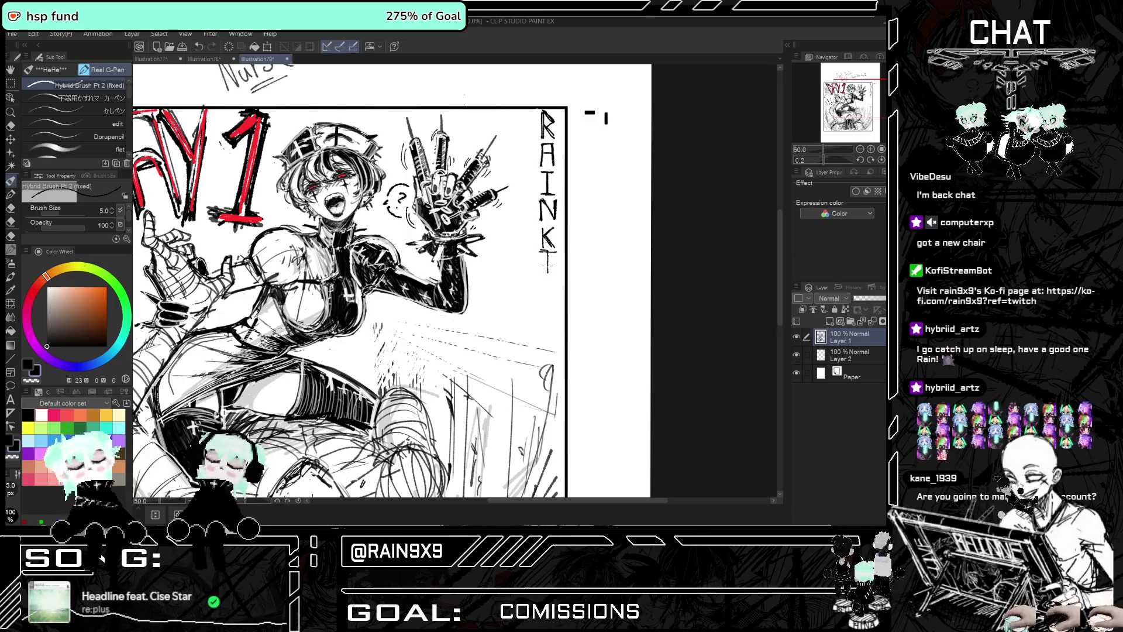
{"action": "left_click_drag", "start_coordinate": [546, 251], "coordinate": [548, 295]}
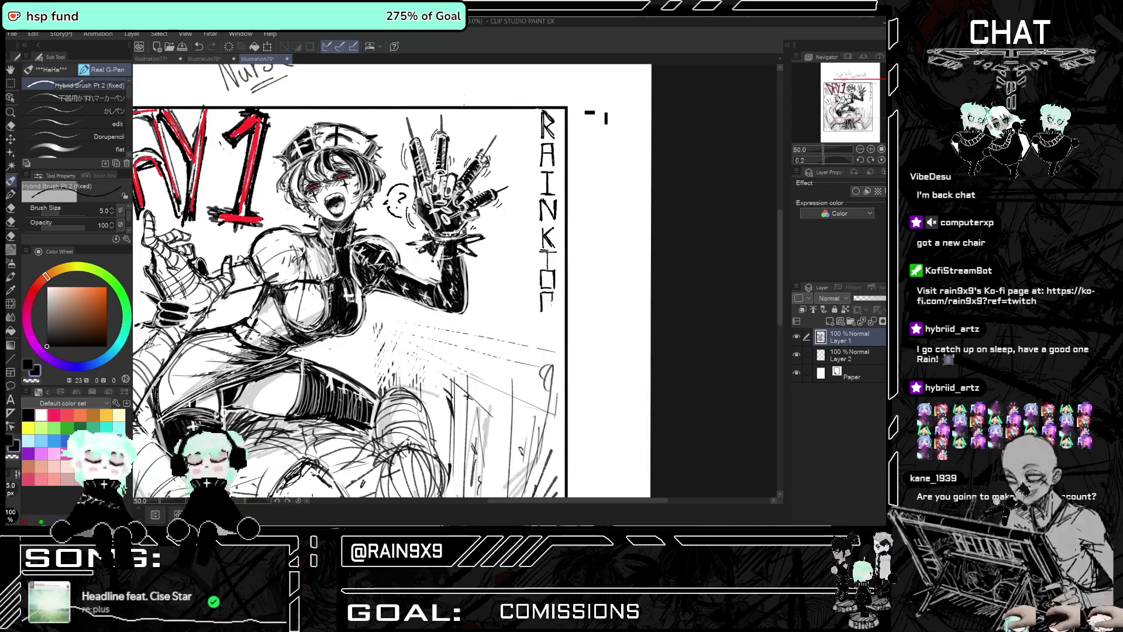
Fix stray strokes and draw the B and final R to complete RAINKTOBER
{"action": "key", "text": "ctrl+z"}
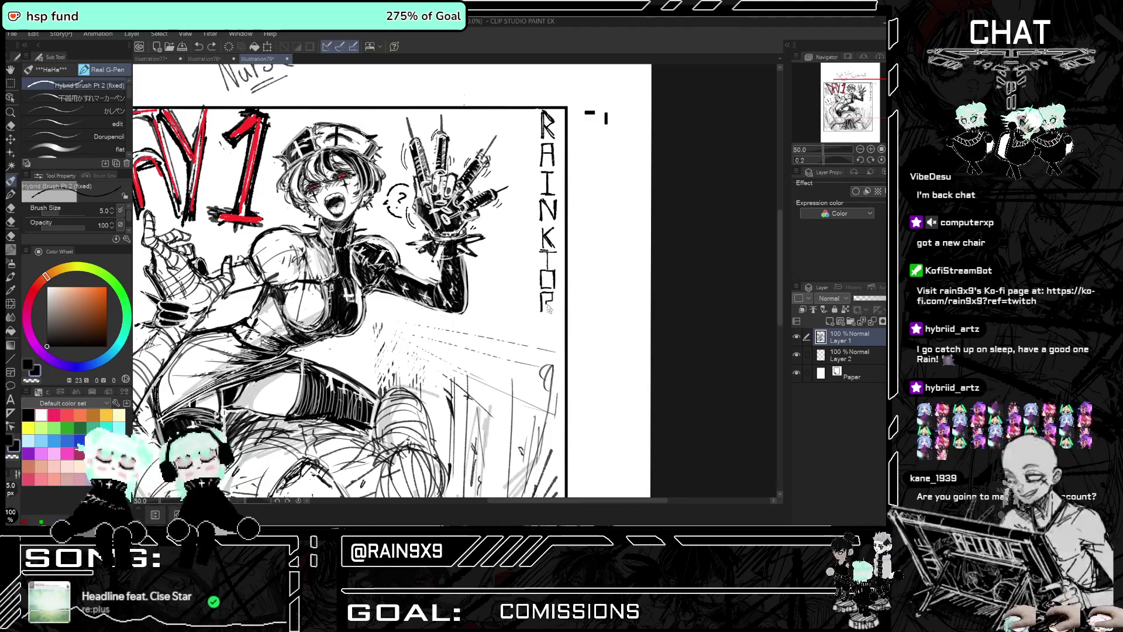
{"action": "key", "text": "ctrl+y"}
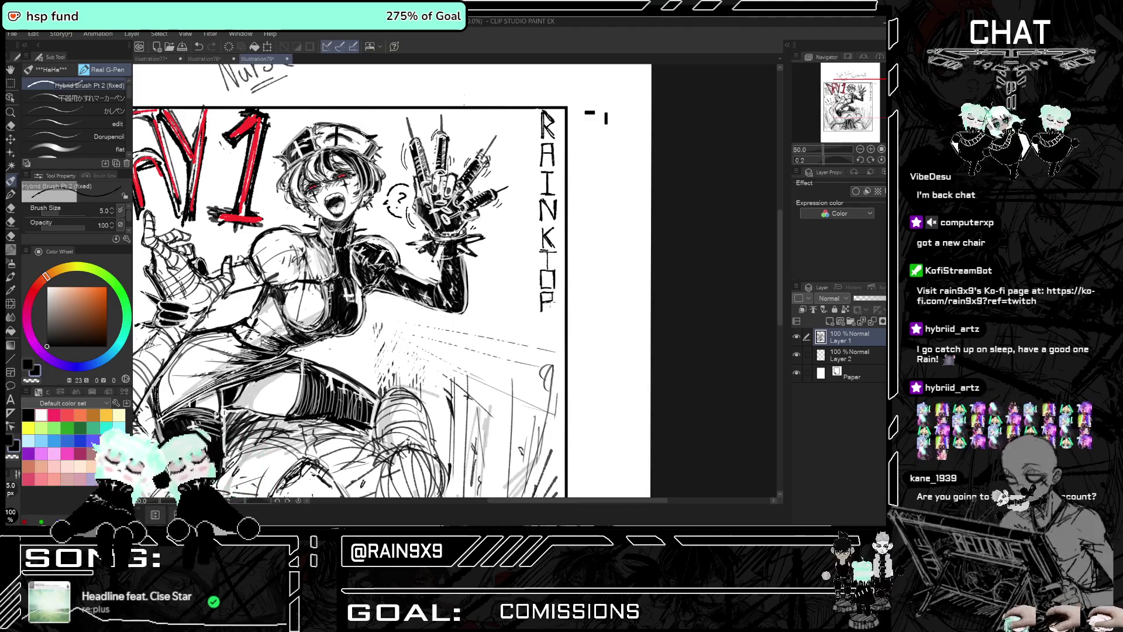
{"action": "left_click_drag", "start_coordinate": [552, 303], "coordinate": [547, 361]}
{"action": "key", "text": "ctrl+z"}
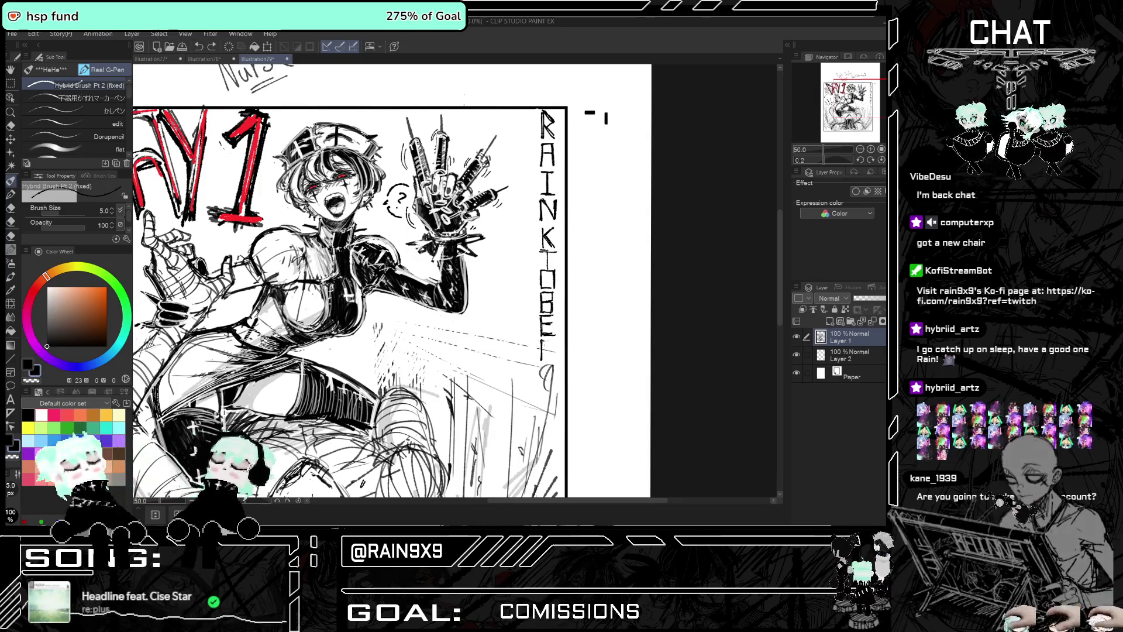
{"action": "left_click_drag", "start_coordinate": [544, 336], "coordinate": [552, 358]}
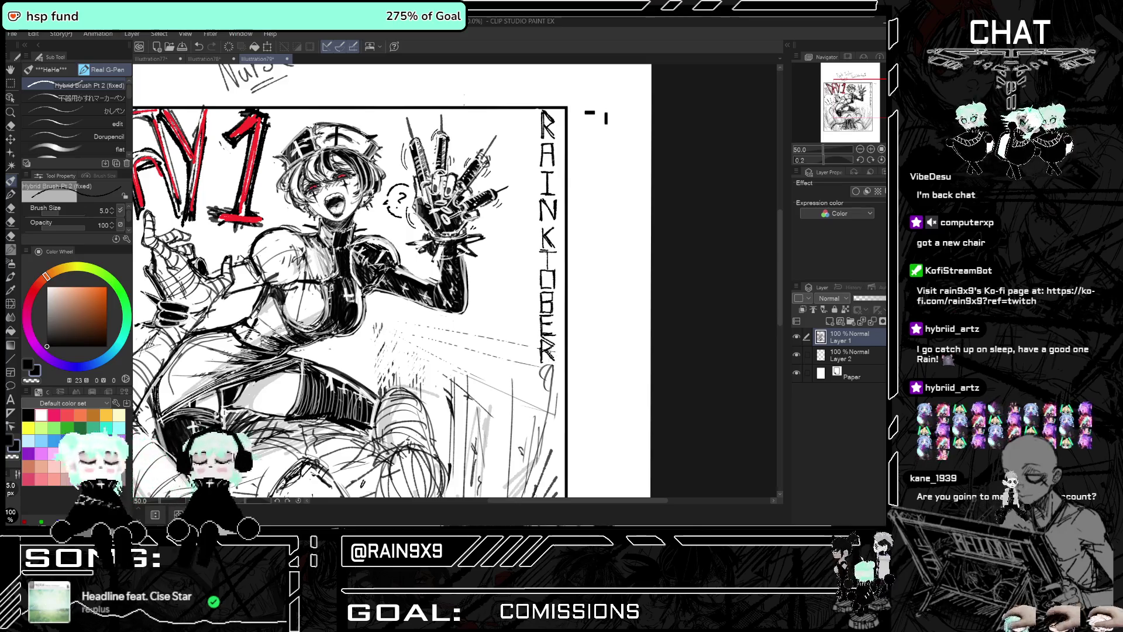
{"action": "left_click", "coordinate": [12, 83]}
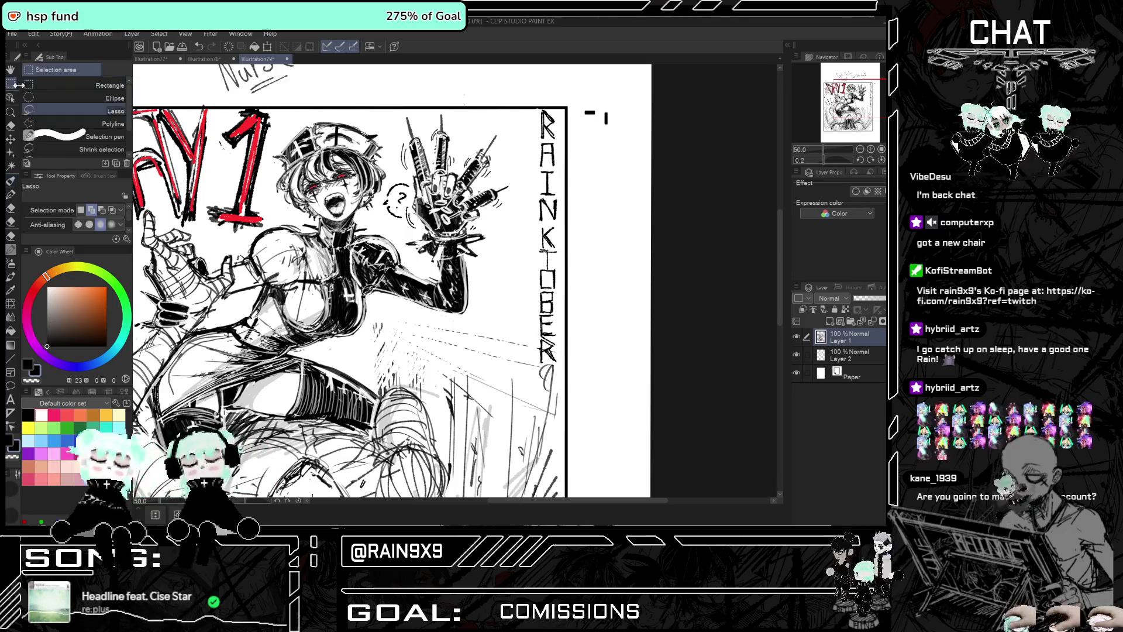
Lasso the RAINKTOBER lettering and try squashing and shifting it, then undo back to the selection
{"action": "mouse_move", "coordinate": [541, 116]}
{"action": "left_mouse_down"}
{"action": "mouse_move", "coordinate": [541, 360]}
{"action": "mouse_move", "coordinate": [561, 230]}
{"action": "left_mouse_up"}
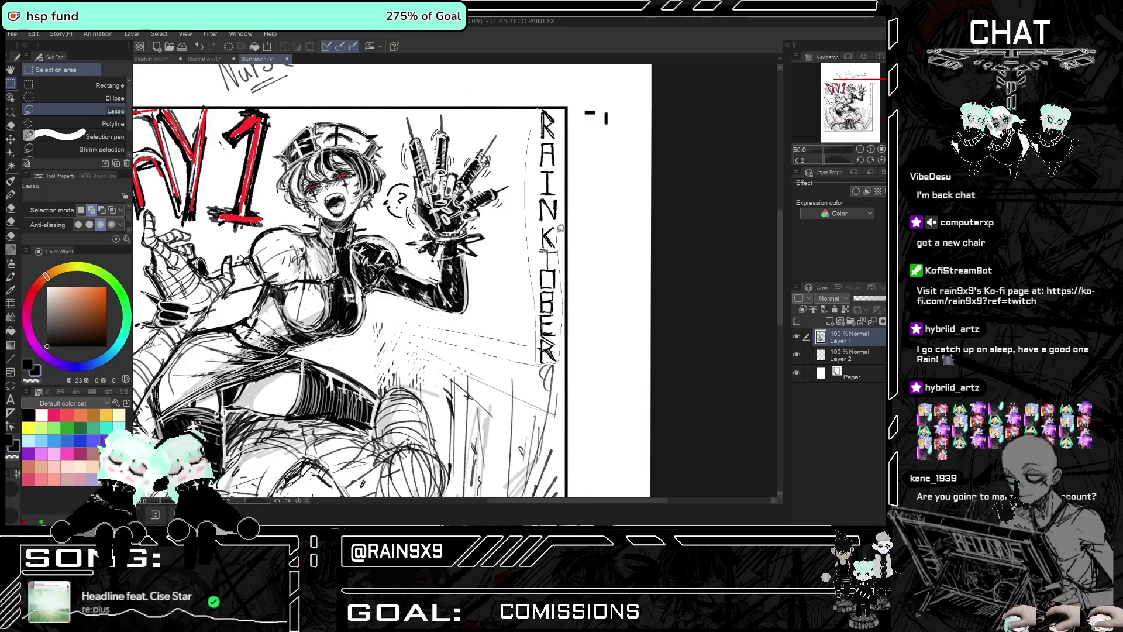
{"action": "mouse_move", "coordinate": [563, 186]}
{"action": "left_mouse_down"}
{"action": "mouse_move", "coordinate": [562, 132]}
{"action": "mouse_move", "coordinate": [534, 120]}
{"action": "left_mouse_up"}
{"action": "left_click", "coordinate": [585, 381]}
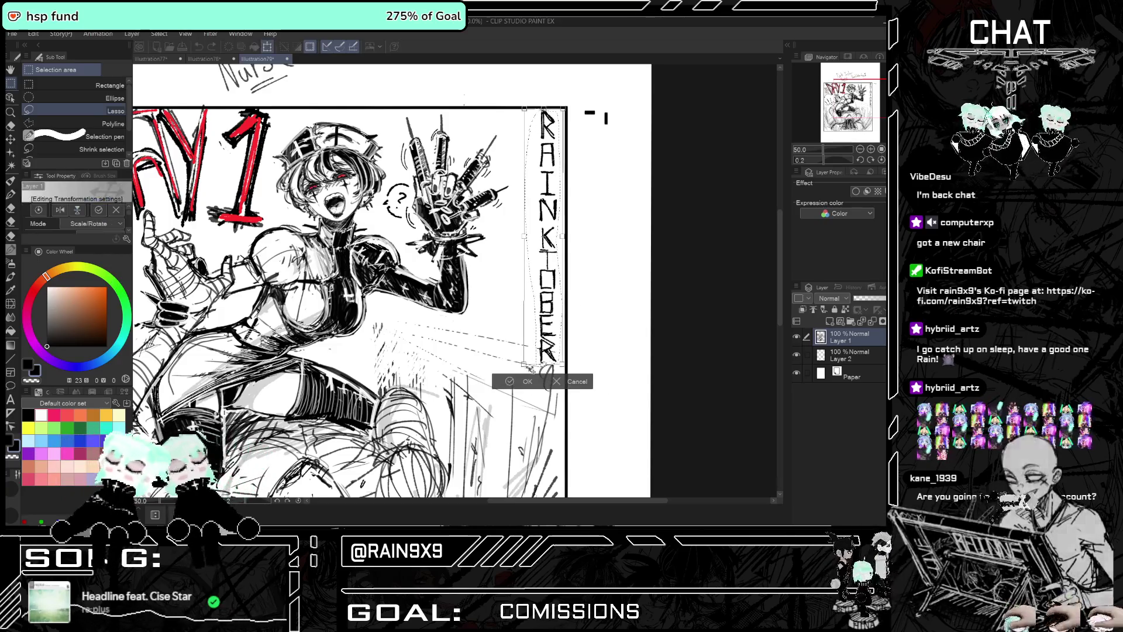
{"action": "mouse_move", "coordinate": [546, 364]}
{"action": "left_mouse_down"}
{"action": "mouse_move", "coordinate": [547, 316]}
{"action": "mouse_move", "coordinate": [528, 307]}
{"action": "left_mouse_up"}
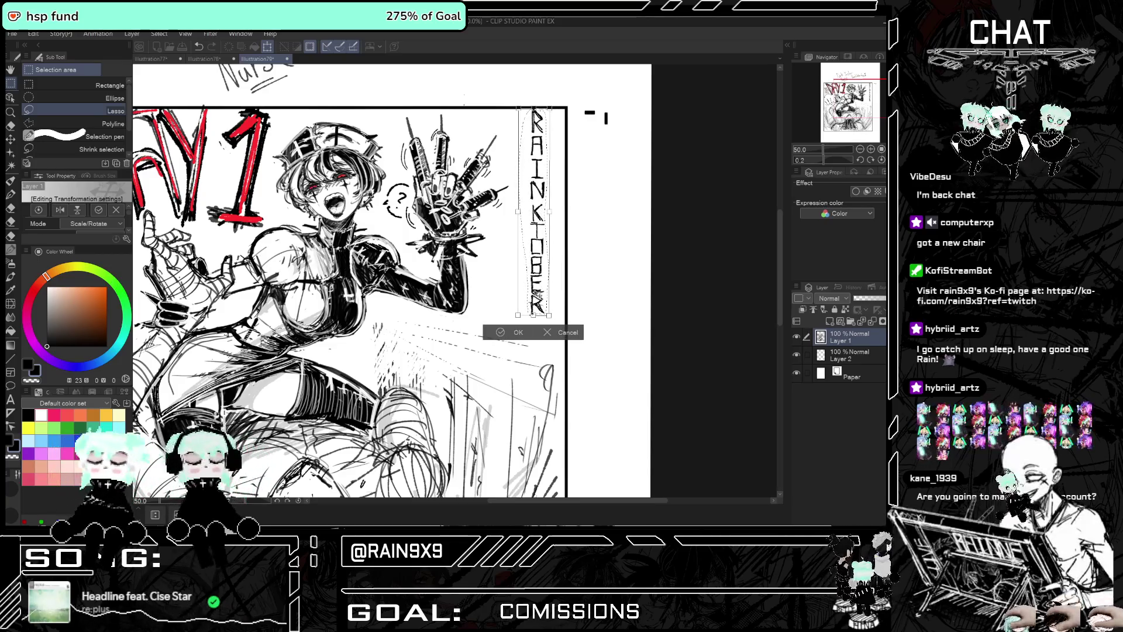
{"action": "mouse_move", "coordinate": [537, 291]}
{"action": "left_mouse_down"}
{"action": "mouse_move", "coordinate": [551, 304]}
{"action": "mouse_move", "coordinate": [510, 332]}
{"action": "left_mouse_up"}
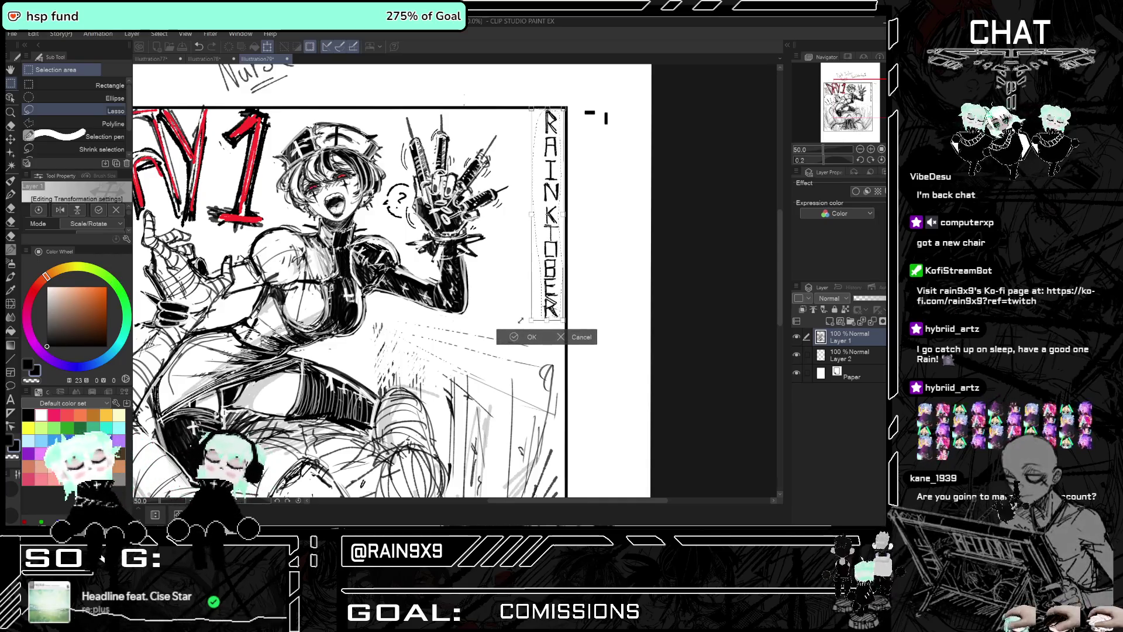
{"action": "left_click_drag", "start_coordinate": [544, 246], "coordinate": [540, 243]}
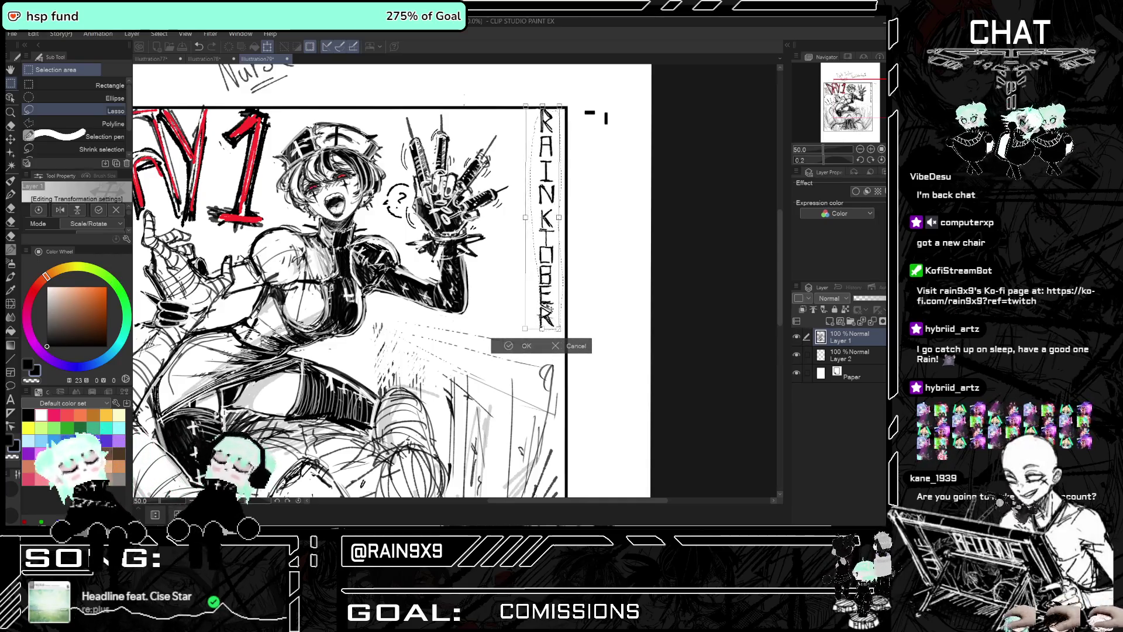
{"action": "left_click", "coordinate": [518, 347]}
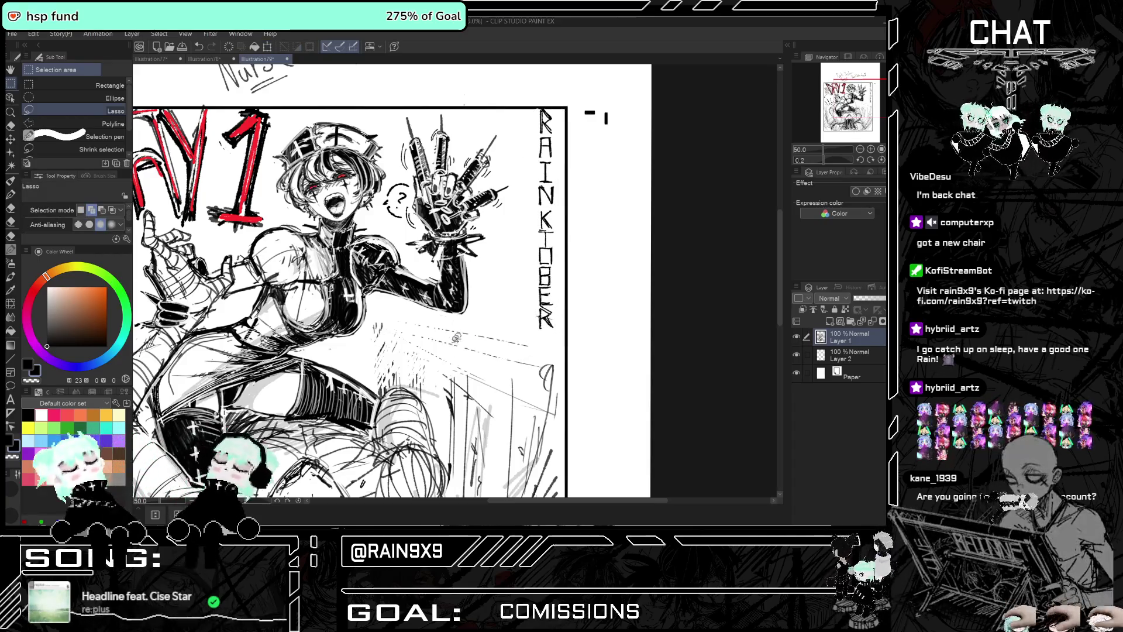
{"action": "scroll", "coordinate": [538, 269], "scroll_direction": "down", "scroll_amount": 3}
{"action": "scroll", "coordinate": [320, 313], "scroll_direction": "up", "scroll_amount": 1}
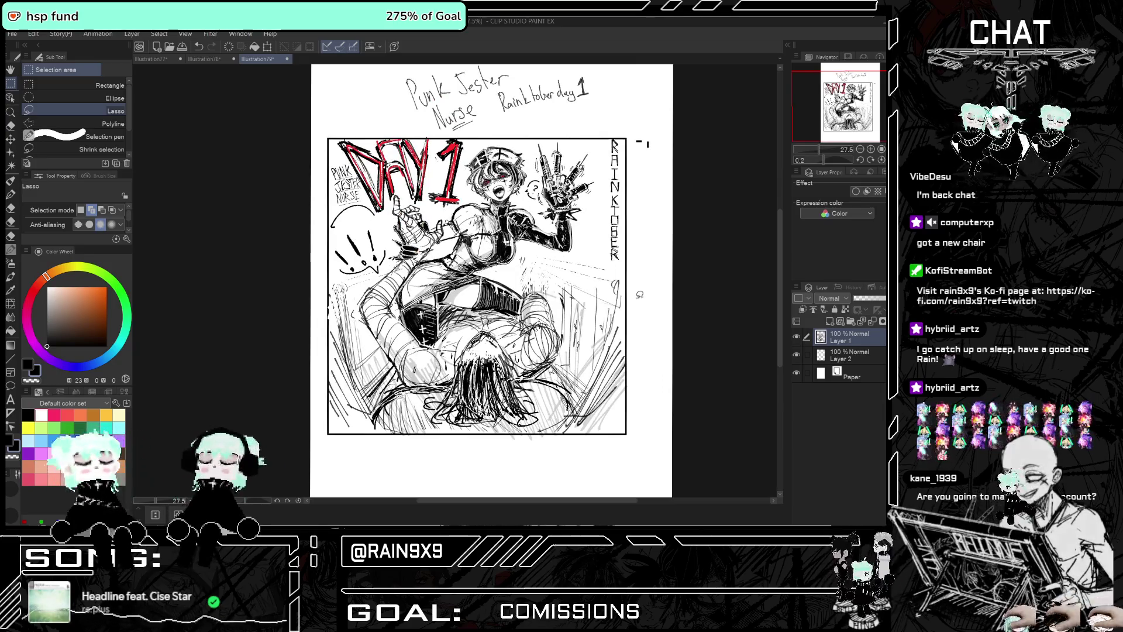
{"action": "scroll", "coordinate": [637, 288], "scroll_direction": "down", "scroll_amount": 1}
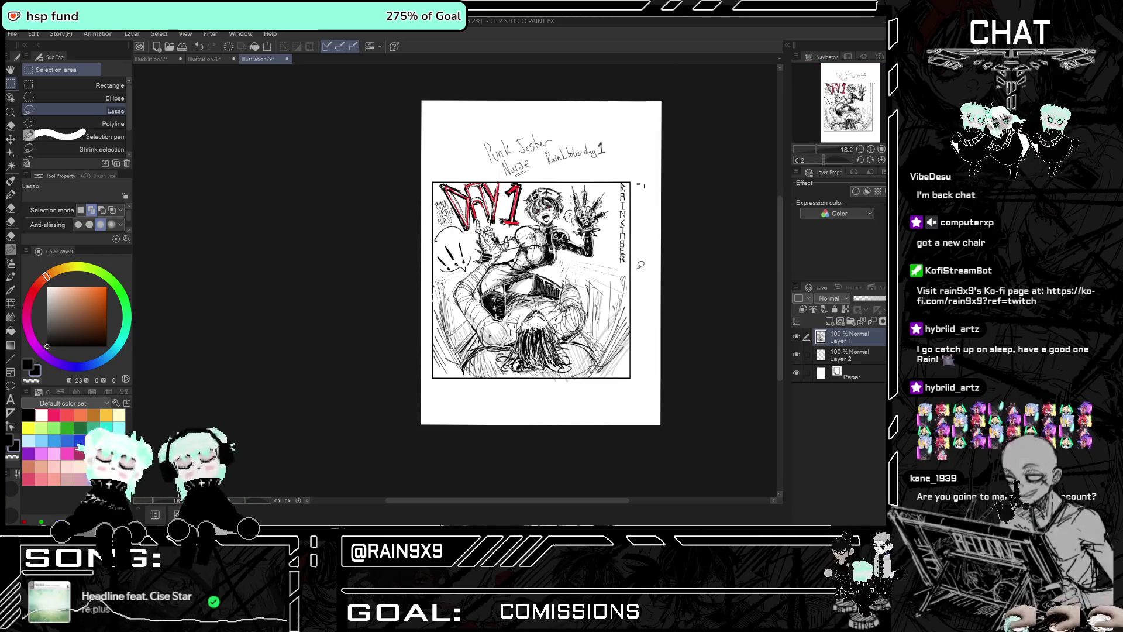
{"action": "key", "text": "ctrl+z"}
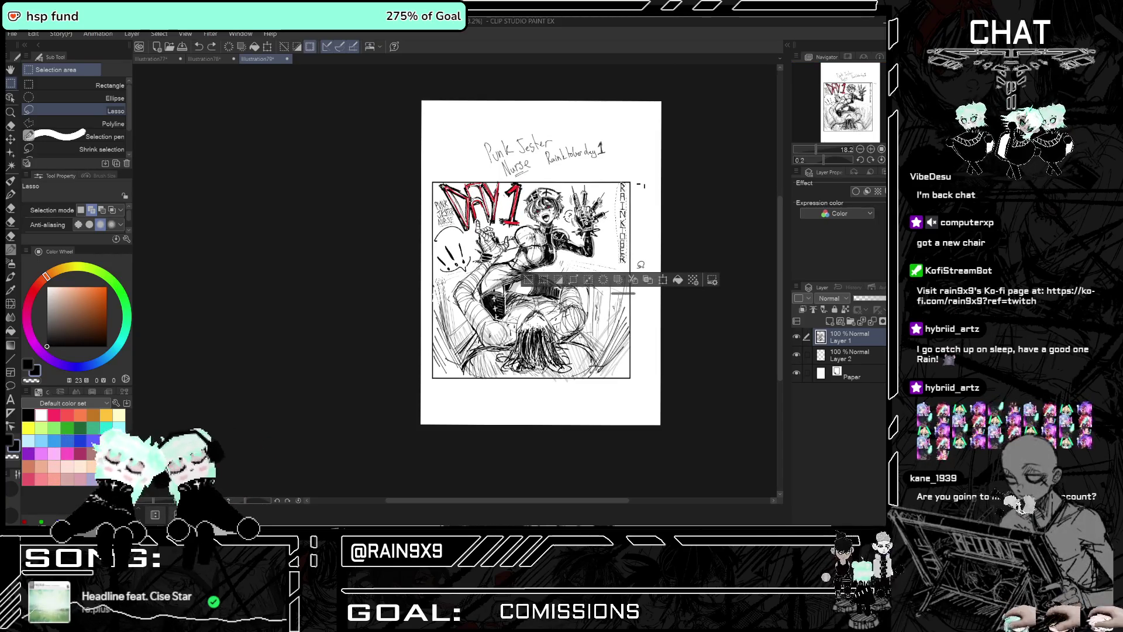
Stretch the lettering down the panel's full height and move it beside the right border
{"action": "left_click", "coordinate": [646, 280]}
{"action": "mouse_move", "coordinate": [616, 266]}
{"action": "left_mouse_down"}
{"action": "mouse_move", "coordinate": [595, 389]}
{"action": "mouse_move", "coordinate": [601, 375]}
{"action": "mouse_move", "coordinate": [632, 374]}
{"action": "left_mouse_up"}
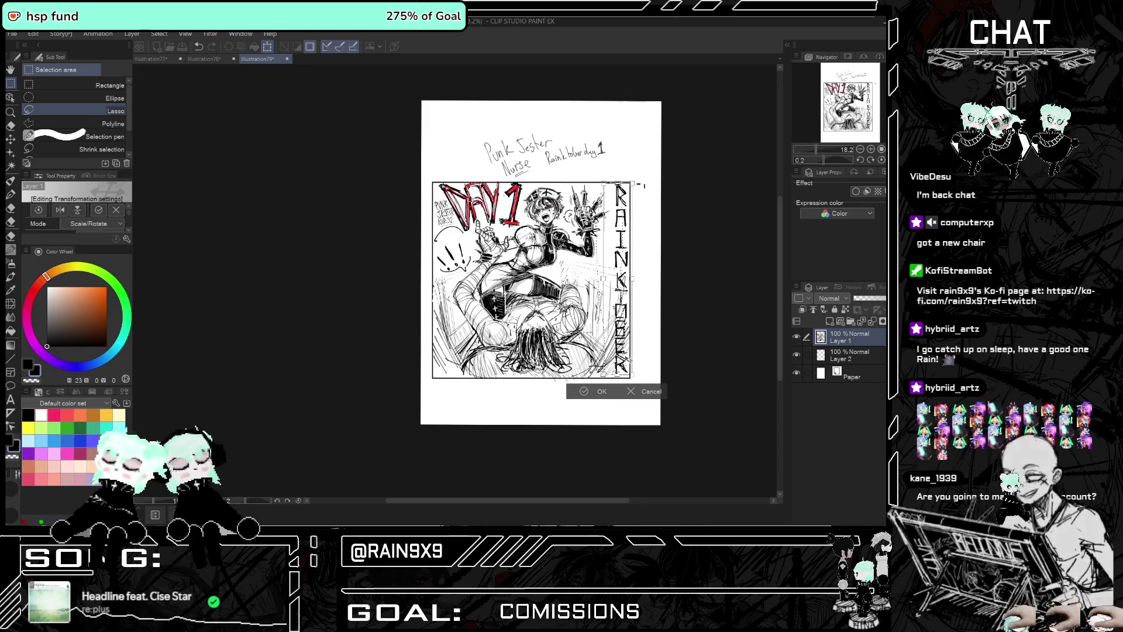
{"action": "left_click_drag", "start_coordinate": [620, 281], "coordinate": [647, 281]}
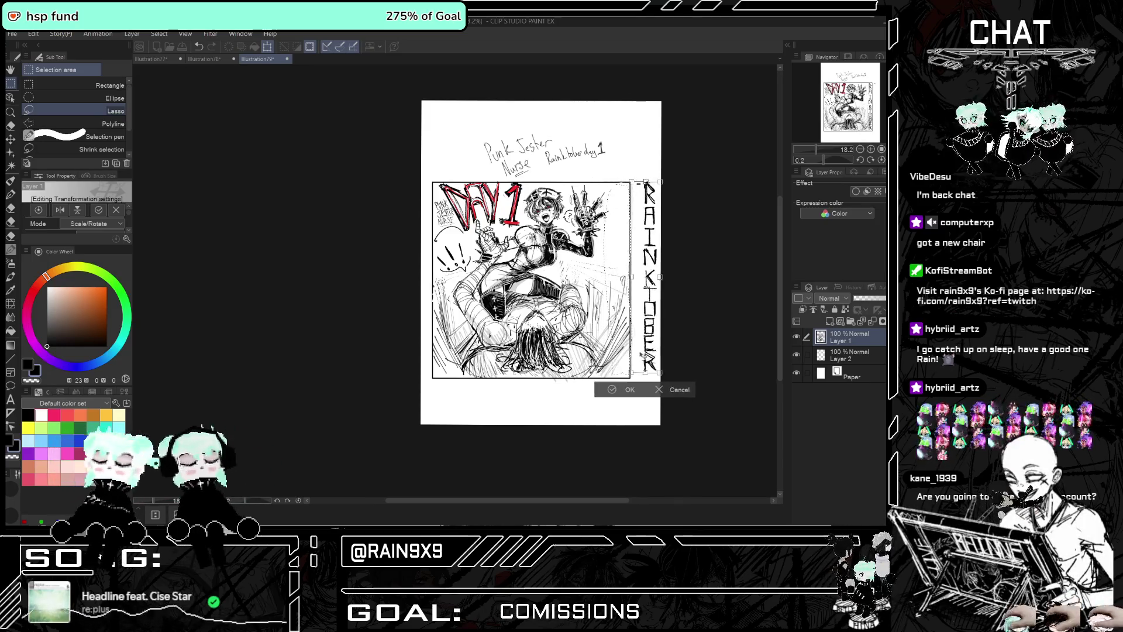
{"action": "left_click", "coordinate": [626, 393]}
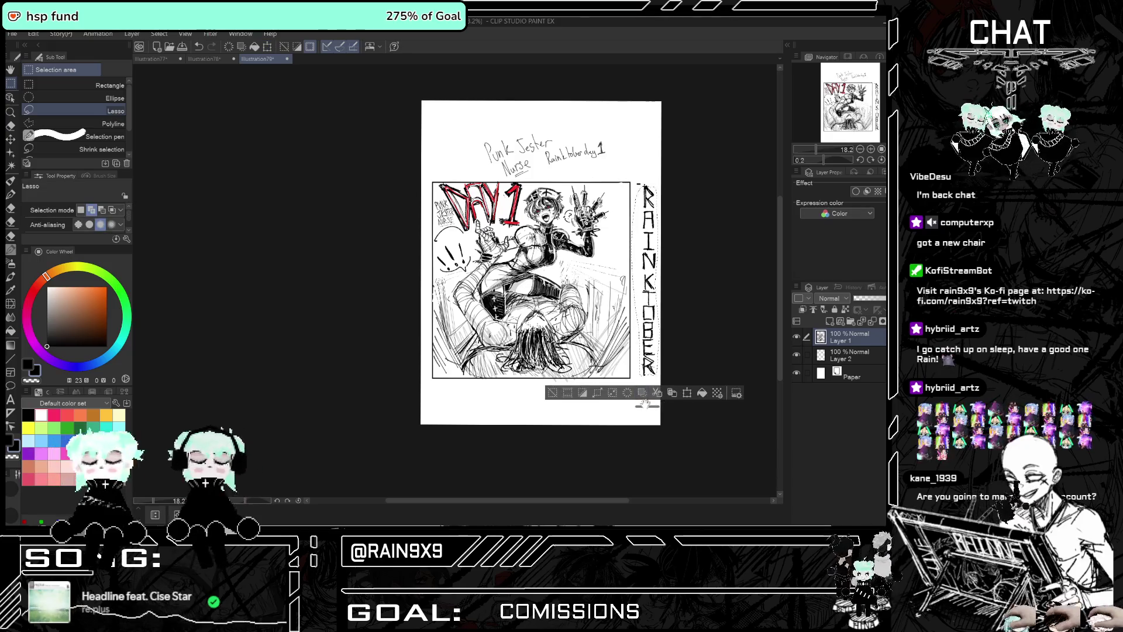
Copy the lettering onto a new layer and move the copy left inside the panel
{"action": "left_click", "coordinate": [673, 393]}
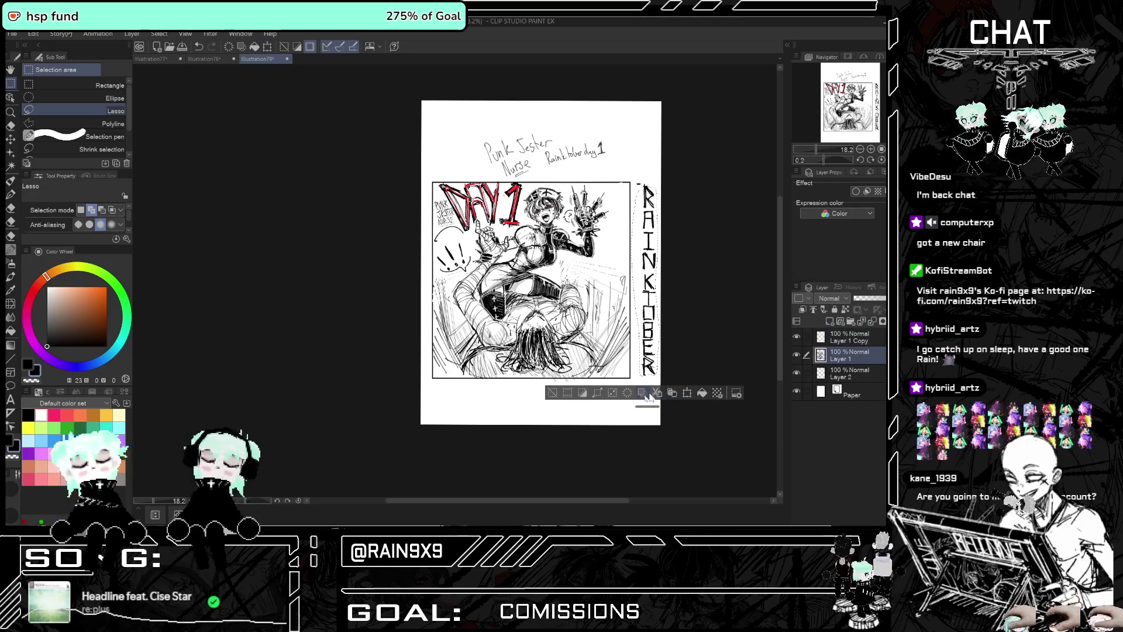
{"action": "left_click", "coordinate": [835, 342]}
{"action": "key", "text": "ctrl+t"}
{"action": "left_click_drag", "start_coordinate": [648, 280], "coordinate": [620, 284]}
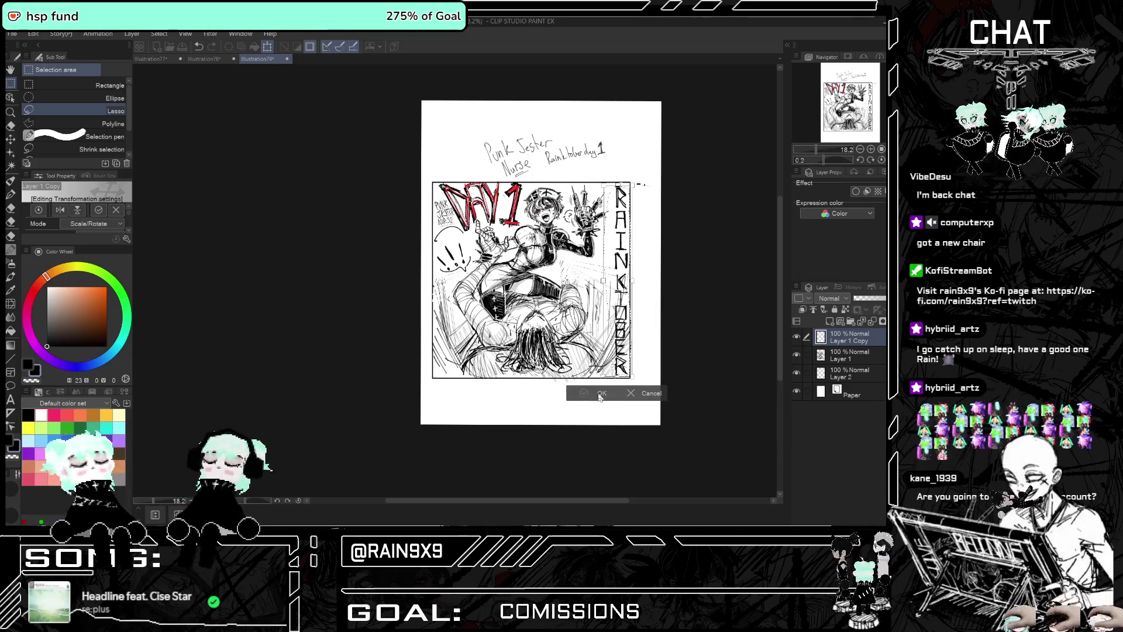
{"action": "key", "text": "Return"}
{"action": "left_click", "coordinate": [524, 393]}
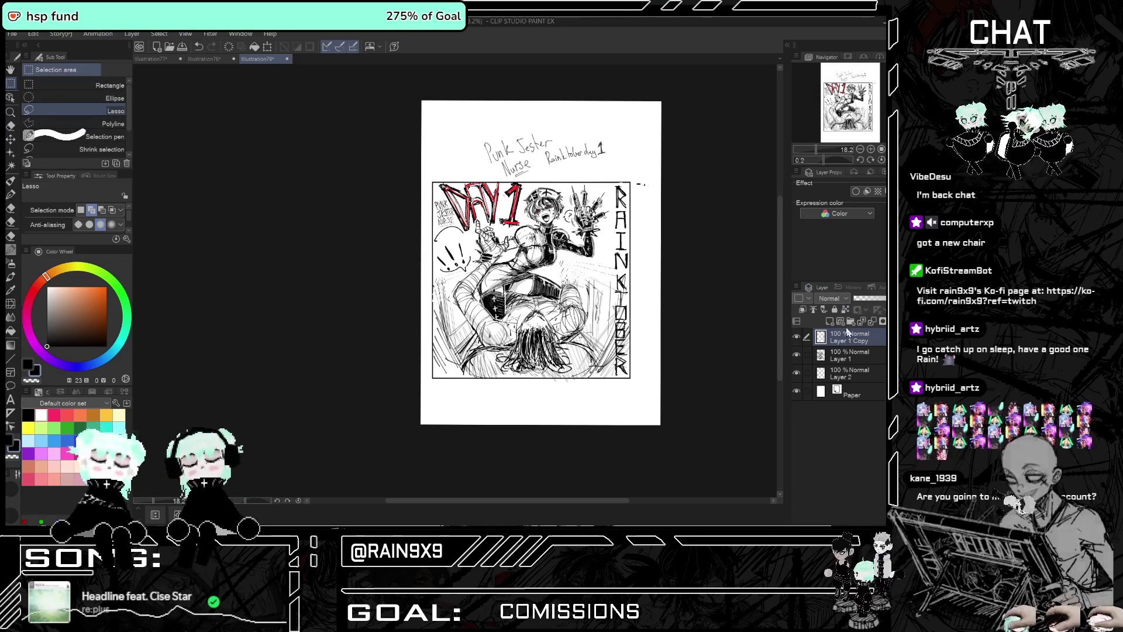
Adjust the K on the copy layer and zoom out to view the whole page
{"action": "scroll", "coordinate": [630, 254], "scroll_direction": "up", "scroll_amount": 3}
{"action": "scroll", "coordinate": [632, 296], "scroll_direction": "up", "scroll_amount": 1}
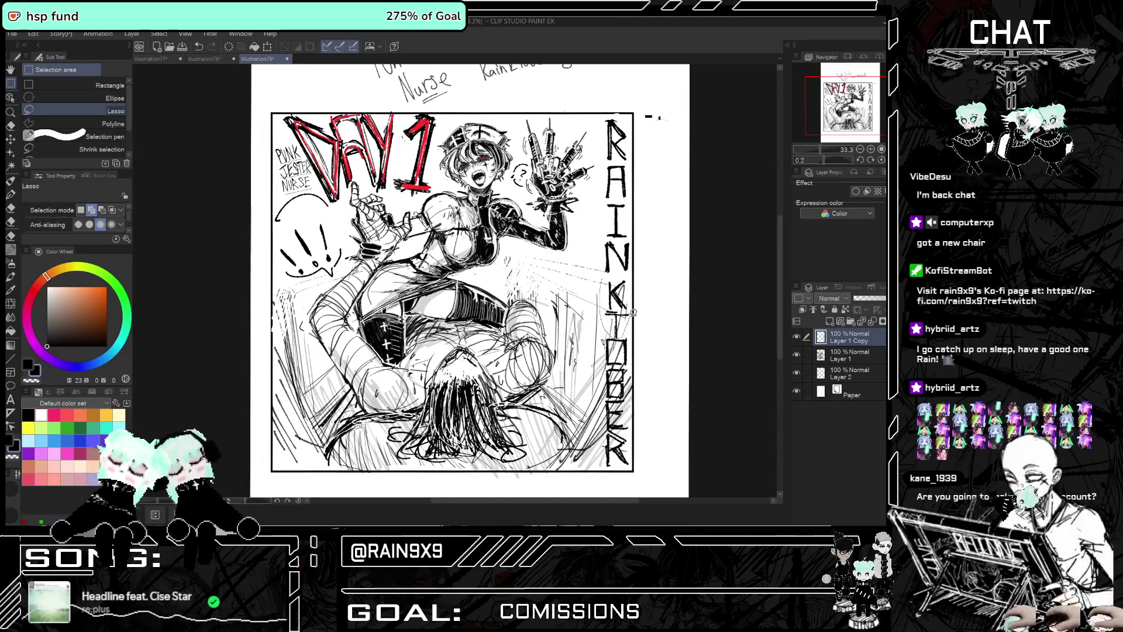
{"action": "key", "text": "ctrl+t"}
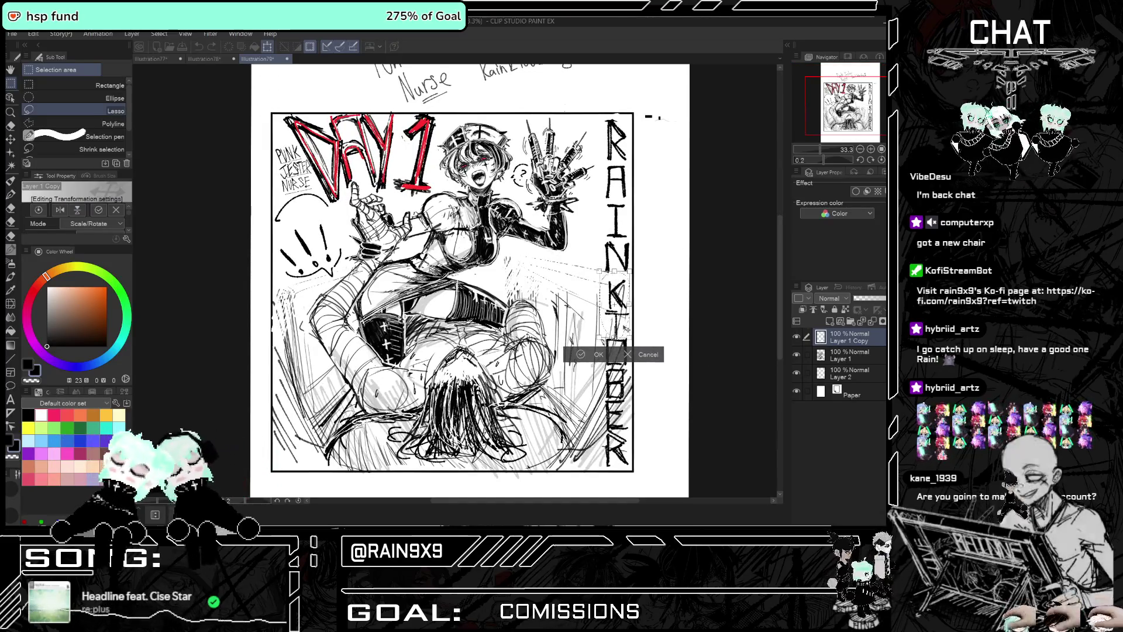
{"action": "left_click", "coordinate": [580, 353]}
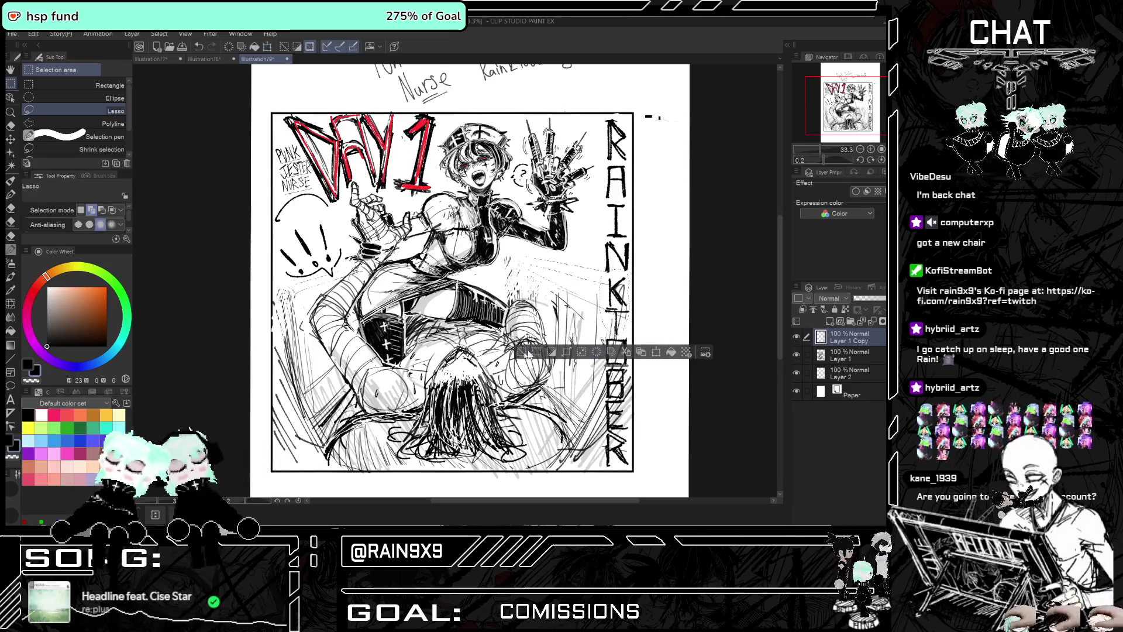
{"action": "key", "text": "ctrl+minus"}
{"action": "key", "text": "ctrl+minus"}
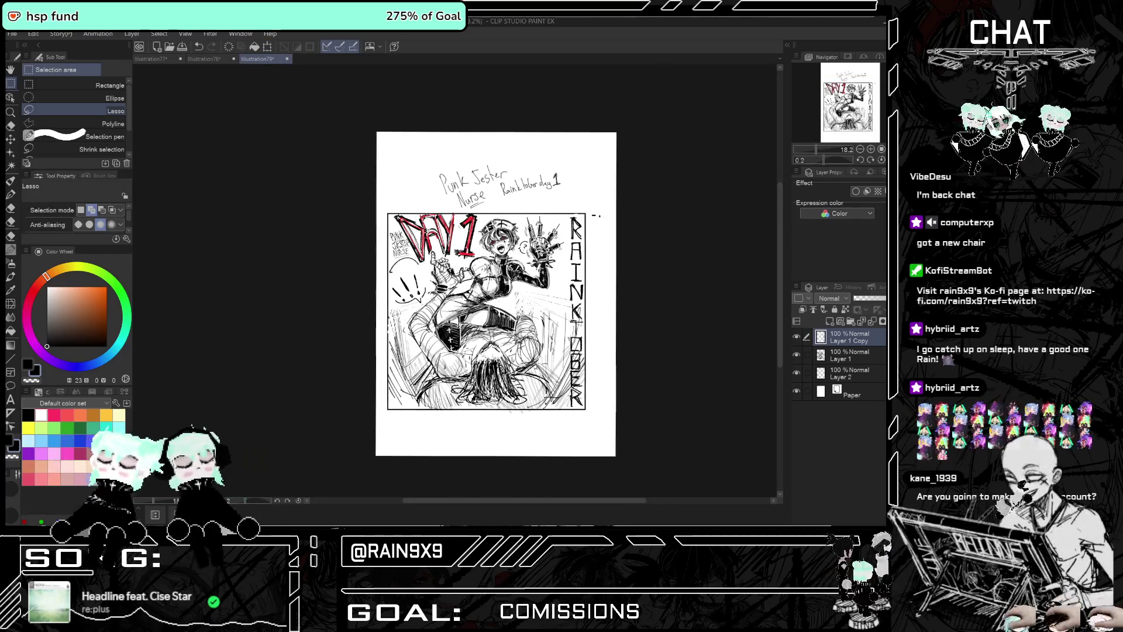
{"action": "left_click", "coordinate": [10, 346]}
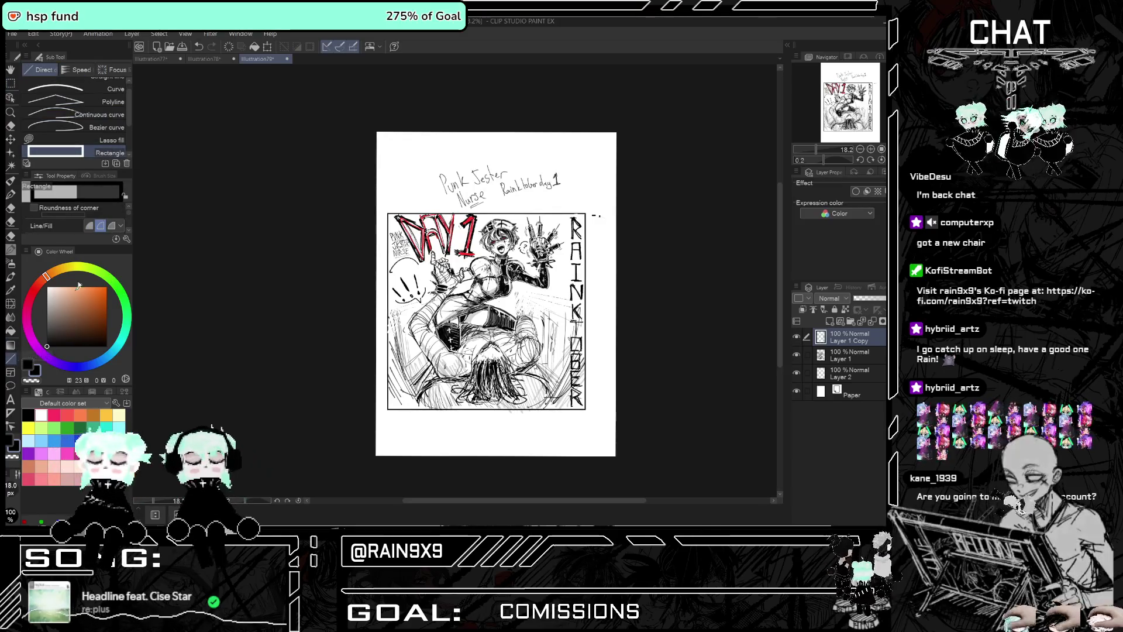
Frame the RAINKTOBER letters with a tall rectangle, replacing a misplaced first attempt
{"action": "scroll", "coordinate": [129, 224], "scroll_direction": "down", "scroll_amount": 5}
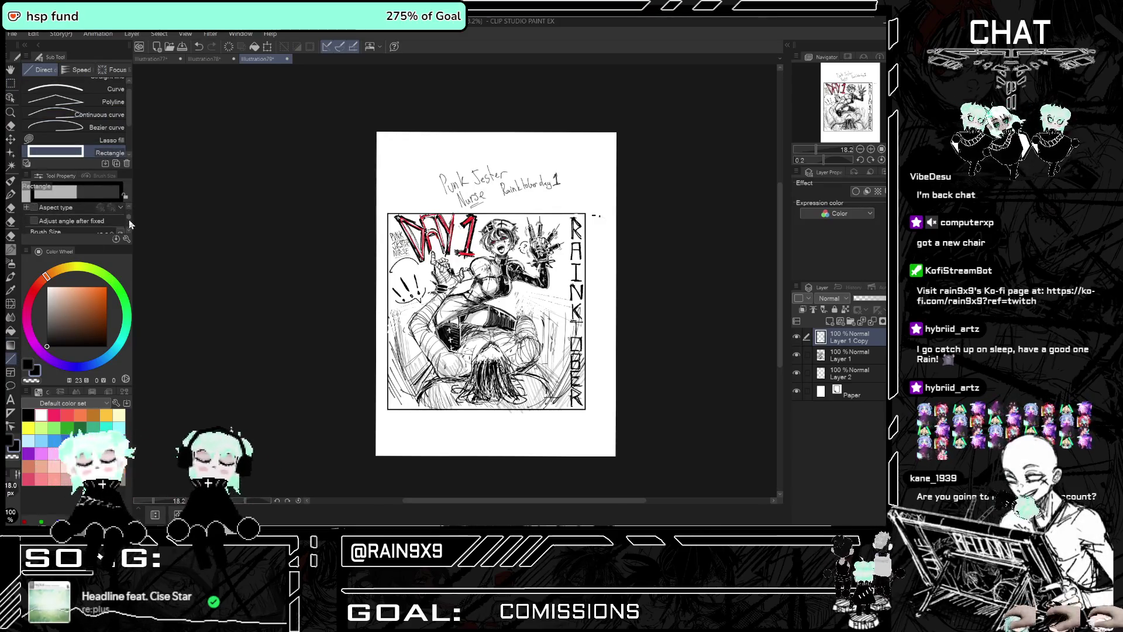
{"action": "scroll", "coordinate": [126, 224], "scroll_direction": "down", "scroll_amount": 2}
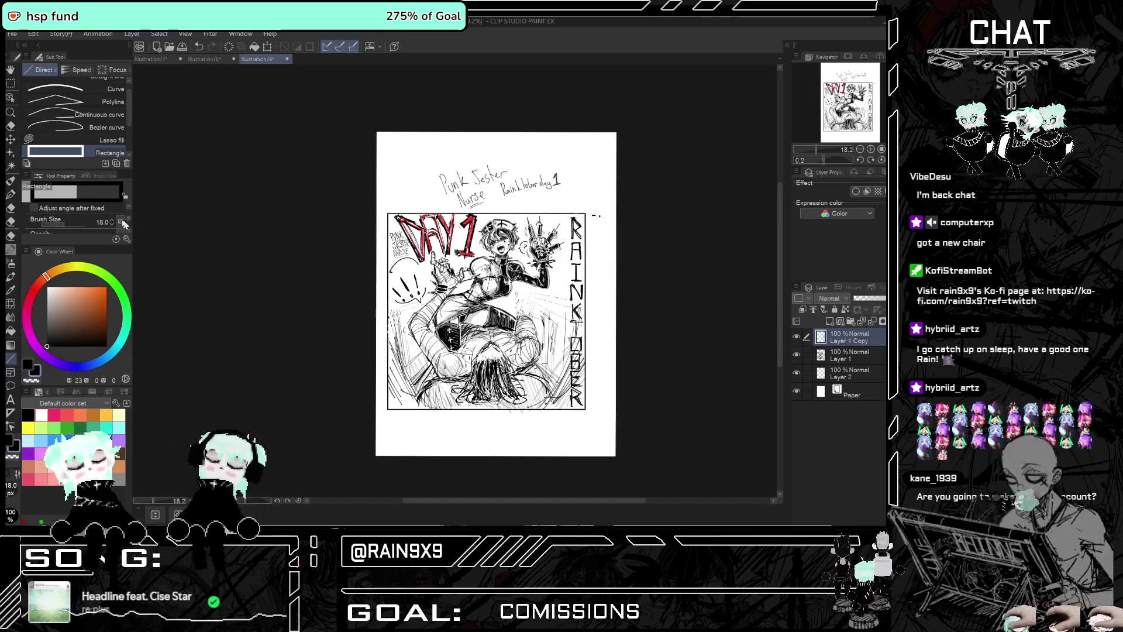
{"action": "left_click_drag", "start_coordinate": [411, 176], "coordinate": [449, 228]}
{"action": "key", "text": "ctrl+z"}
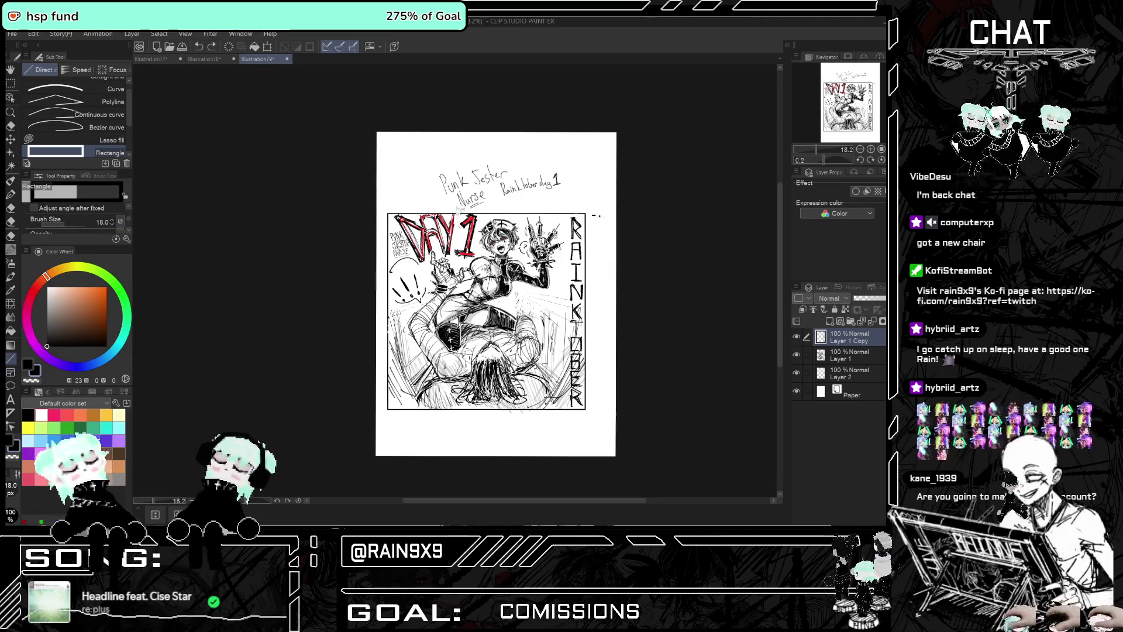
{"action": "scroll", "coordinate": [575, 216], "scroll_direction": "up", "scroll_amount": 3}
{"action": "mouse_move", "coordinate": [566, 212]}
{"action": "left_mouse_down"}
{"action": "mouse_move", "coordinate": [595, 374]}
{"action": "mouse_move", "coordinate": [590, 470]}
{"action": "left_mouse_up"}
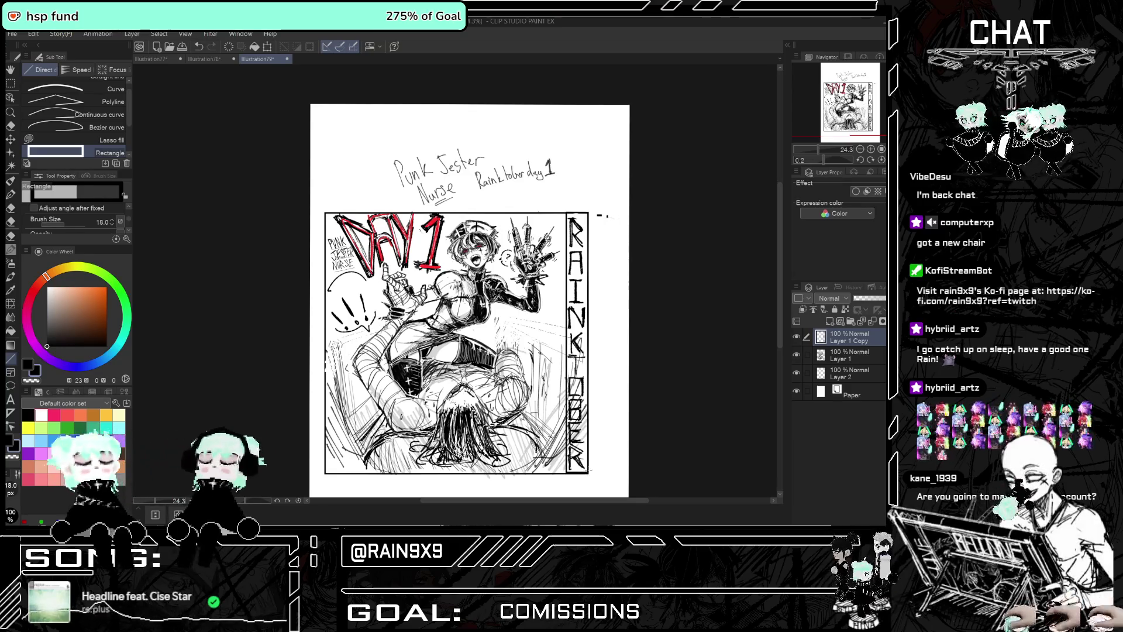
Switch to the eraser and set its brush size to 137.3
{"action": "key", "text": "e"}
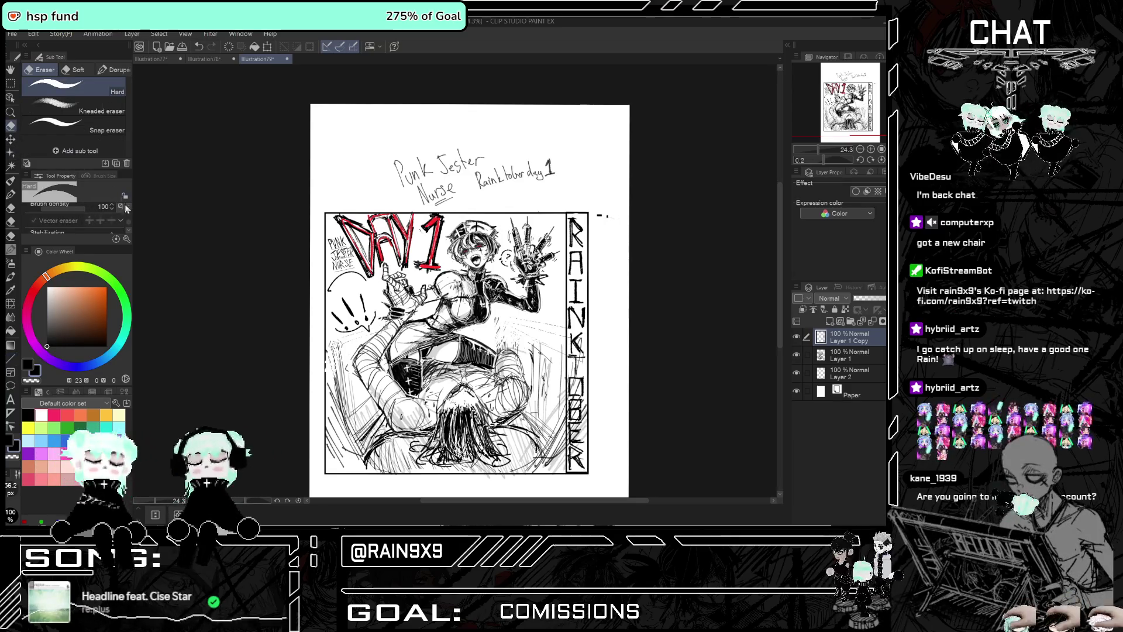
{"action": "scroll", "coordinate": [117, 212], "scroll_direction": "up", "scroll_amount": 2}
{"action": "left_click_drag", "start_coordinate": [74, 217], "coordinate": [76, 217]}
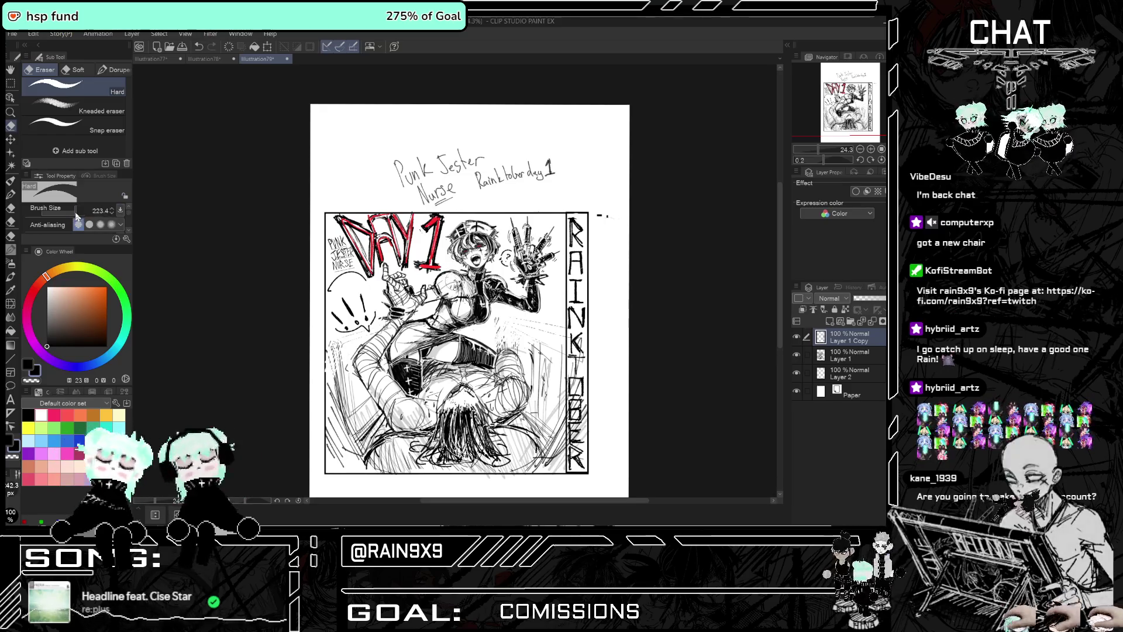
Toggle between Layer 1 and Layer 1 Copy to compare the lettering
{"action": "left_click", "coordinate": [837, 357]}
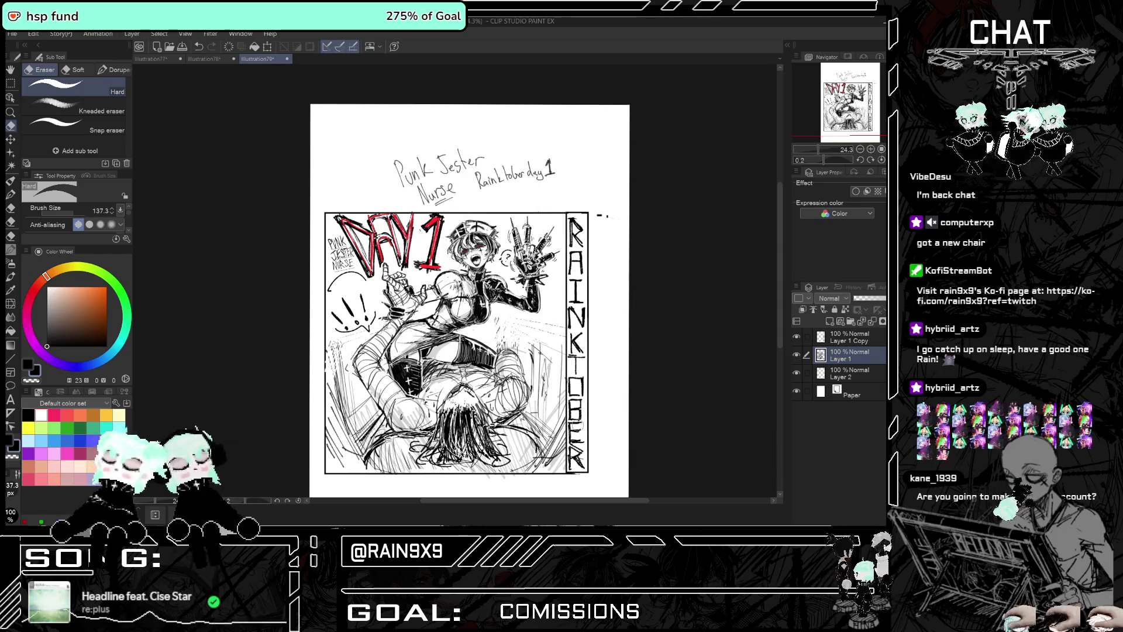
{"action": "scroll", "coordinate": [564, 440], "scroll_direction": "down", "scroll_amount": 3}
{"action": "scroll", "coordinate": [564, 440], "scroll_direction": "up", "scroll_amount": 4}
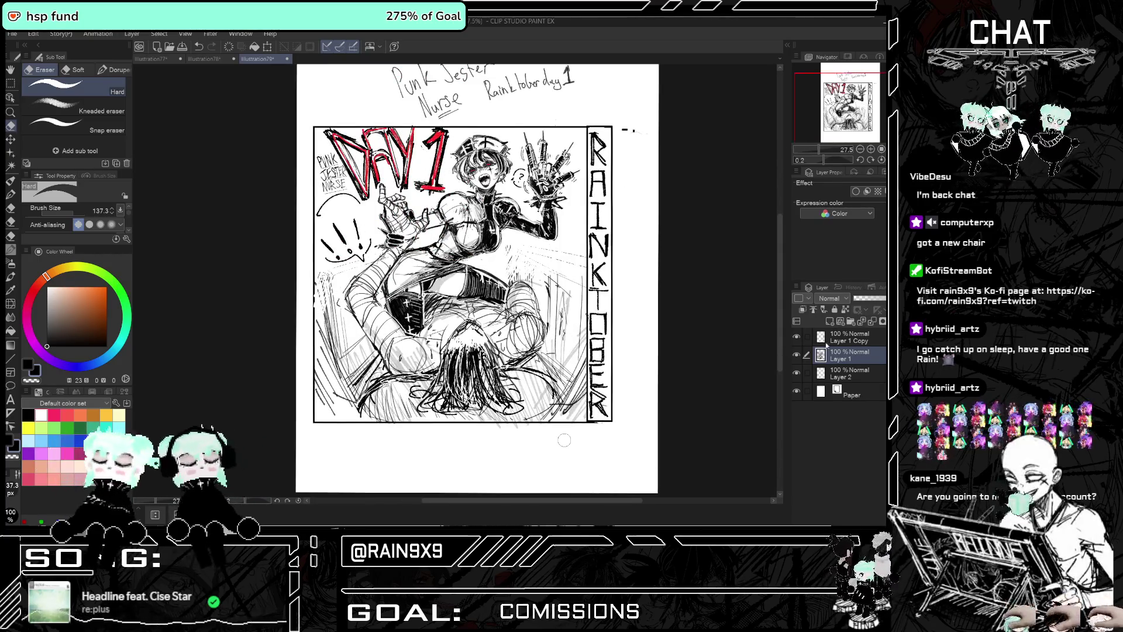
{"action": "left_click", "coordinate": [815, 336]}
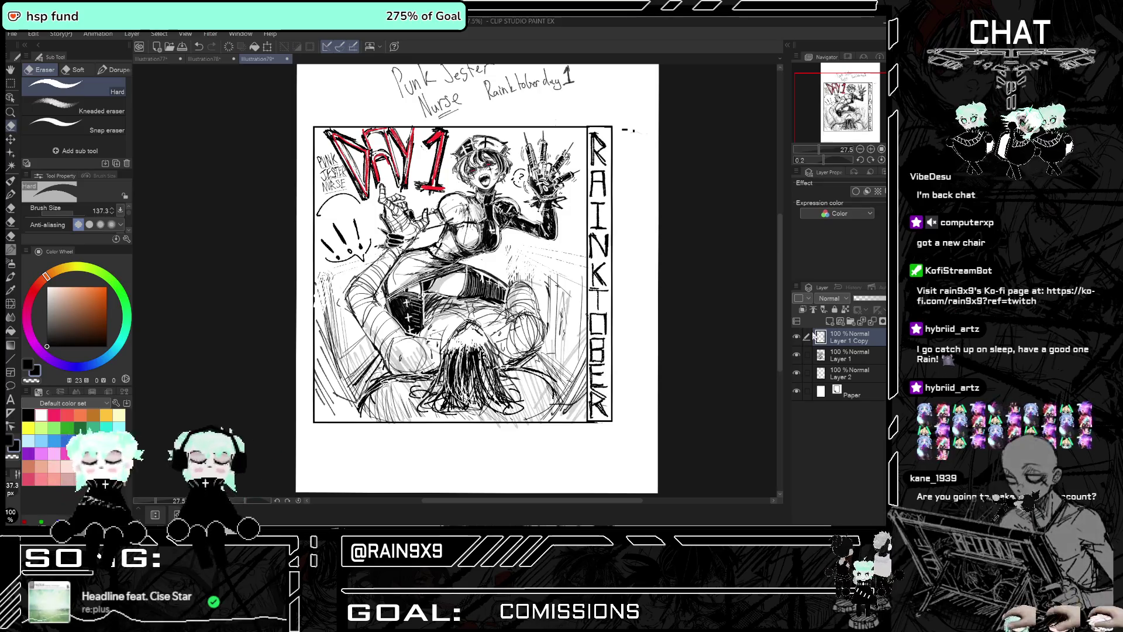
{"action": "scroll", "coordinate": [586, 316], "scroll_direction": "down", "scroll_amount": 2}
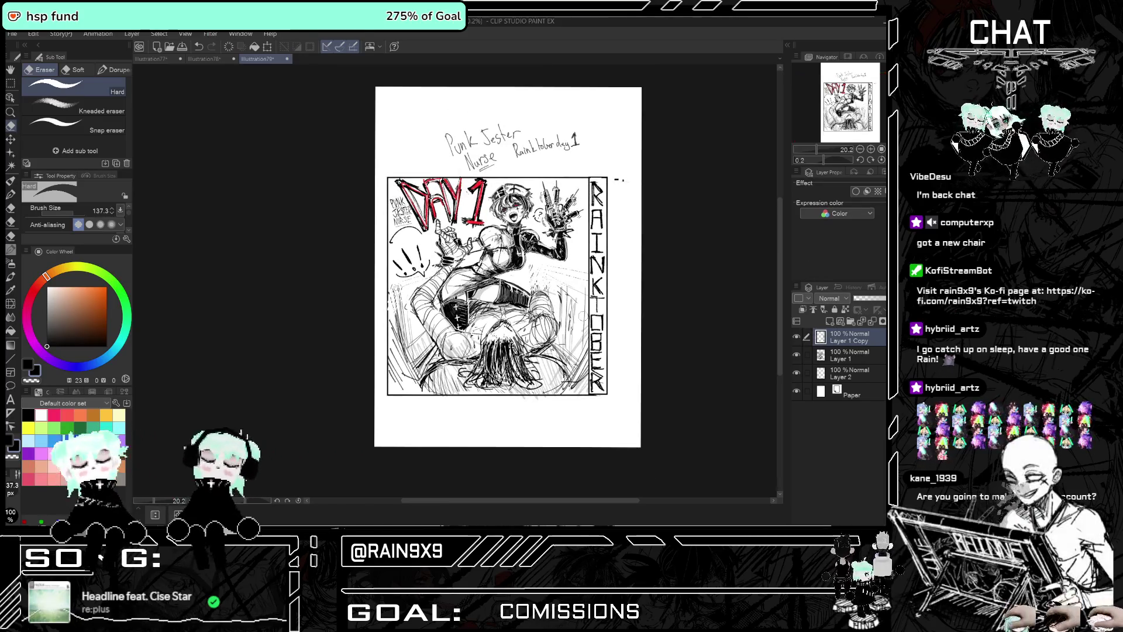
{"action": "left_click", "coordinate": [802, 357]}
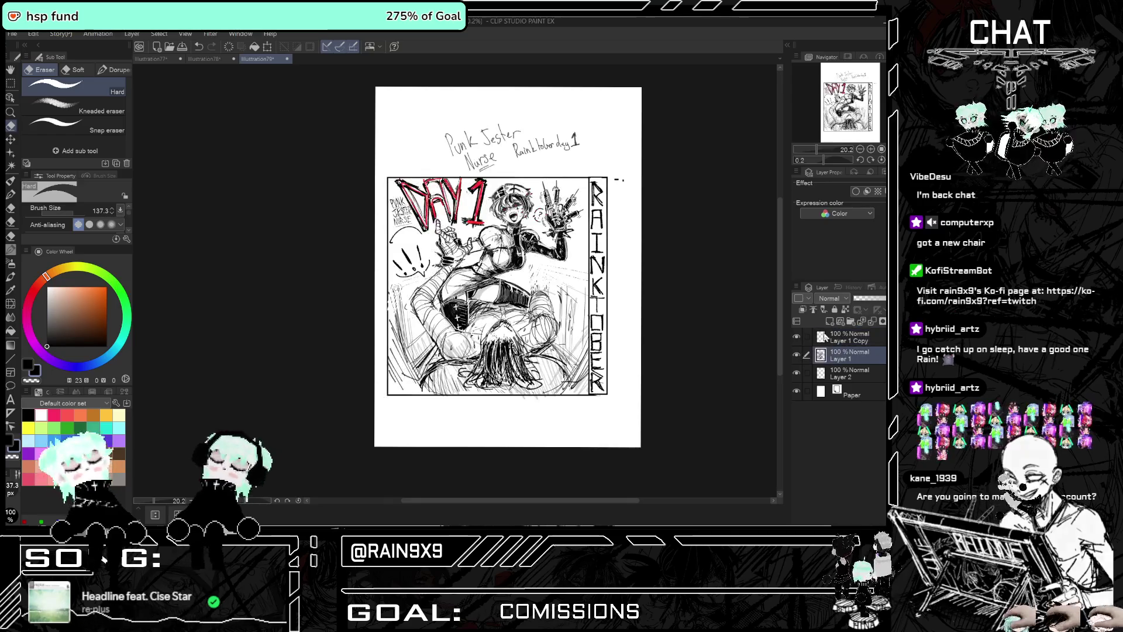
{"action": "scroll", "coordinate": [693, 239], "scroll_direction": "down", "scroll_amount": 1}
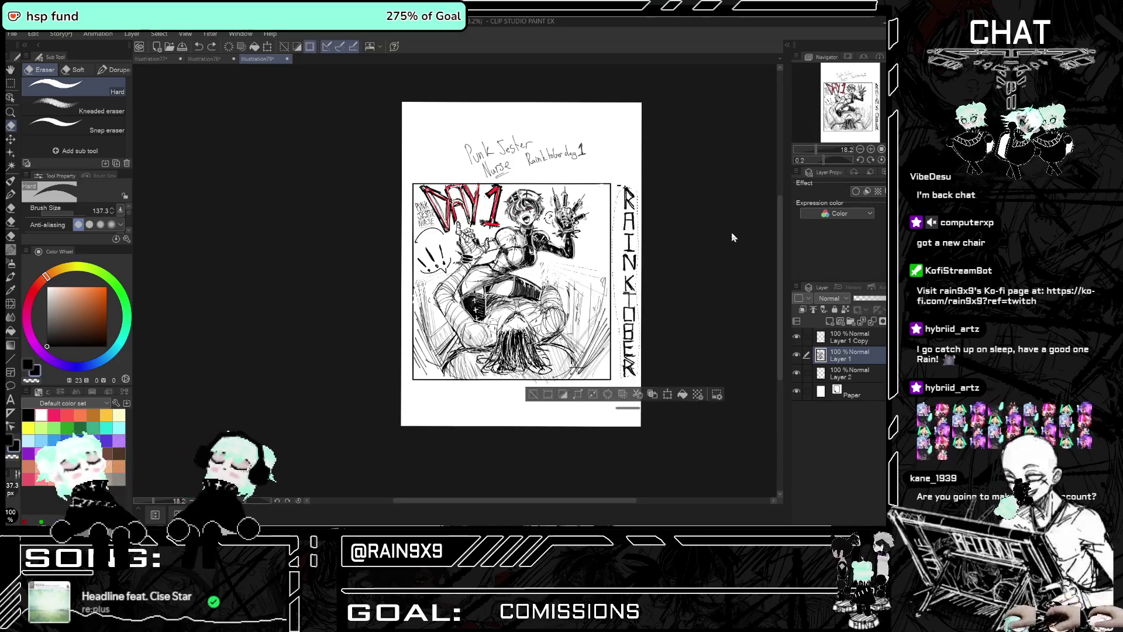
Remove the bold copy layer and undo the thin RAINKTOBER strokes, keeping the right-edge lines
{"action": "key", "text": "ctrl+z"}
{"action": "key", "text": "ctrl+z"}
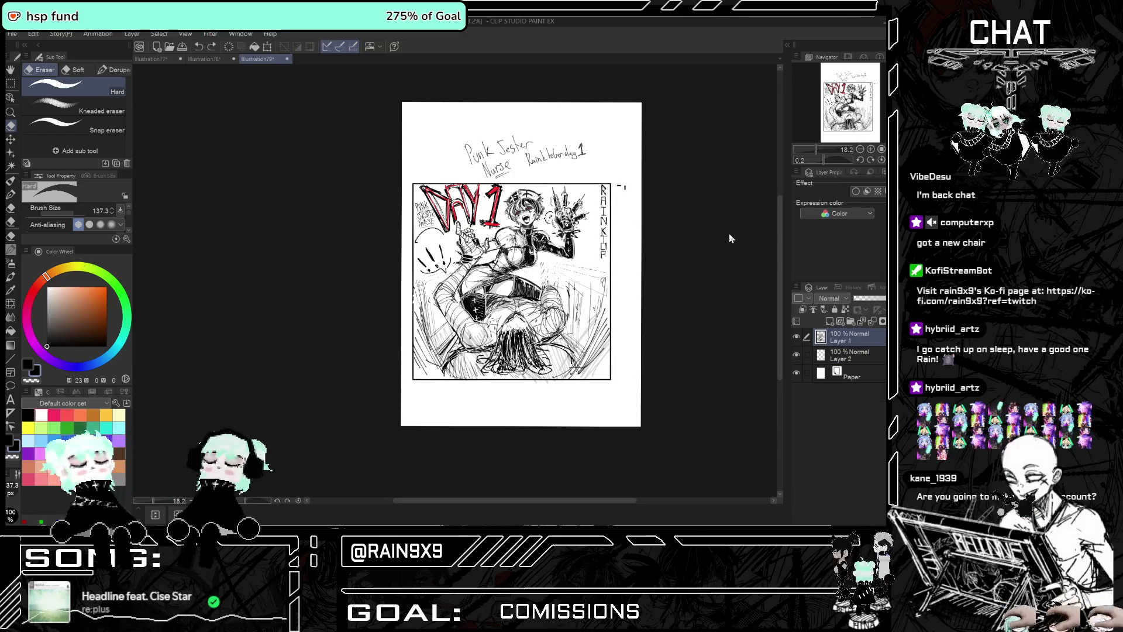
{"action": "key", "text": "ctrl+z"}
{"action": "key", "text": "ctrl+z"}
{"action": "key", "text": "ctrl+z"}
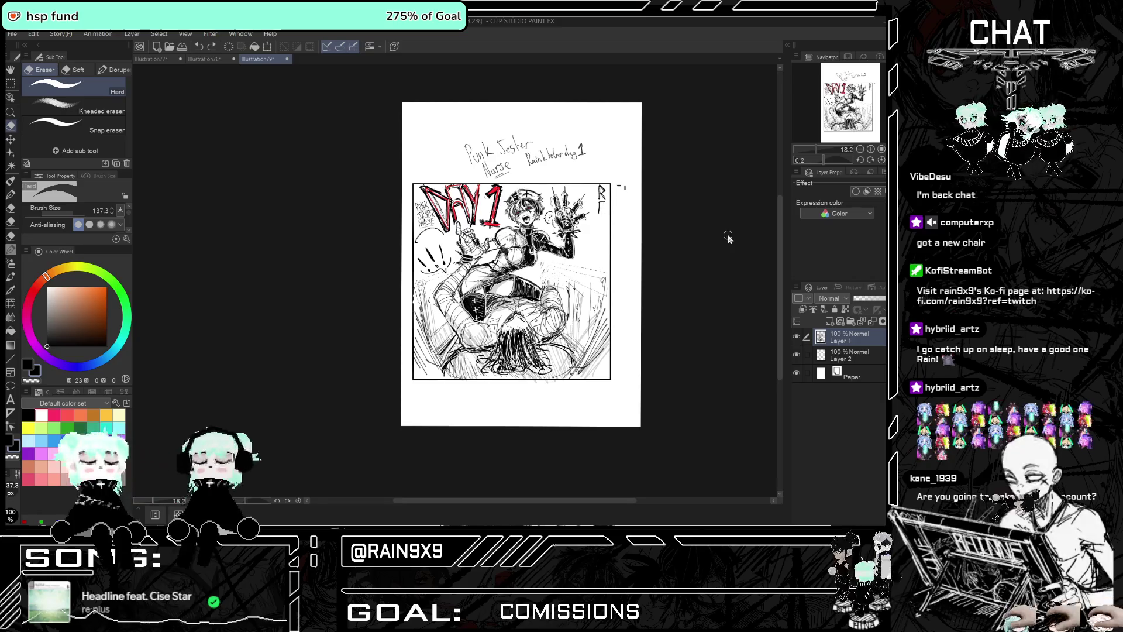
{"action": "key", "text": "ctrl+z"}
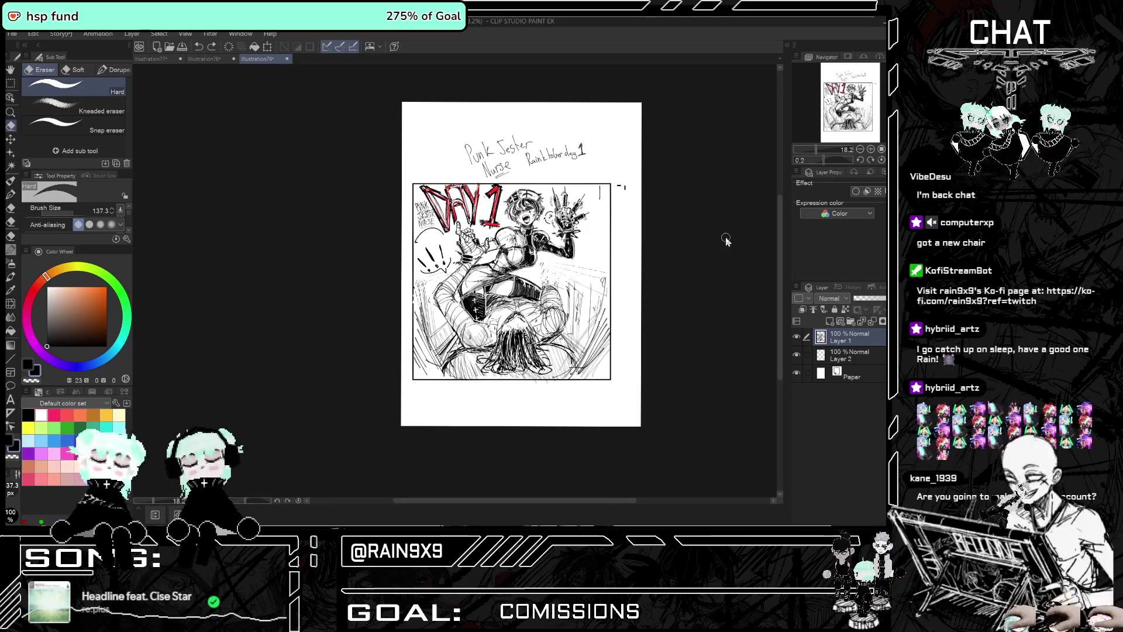
{"action": "left_click_drag", "start_coordinate": [602, 272], "coordinate": [602, 361]}
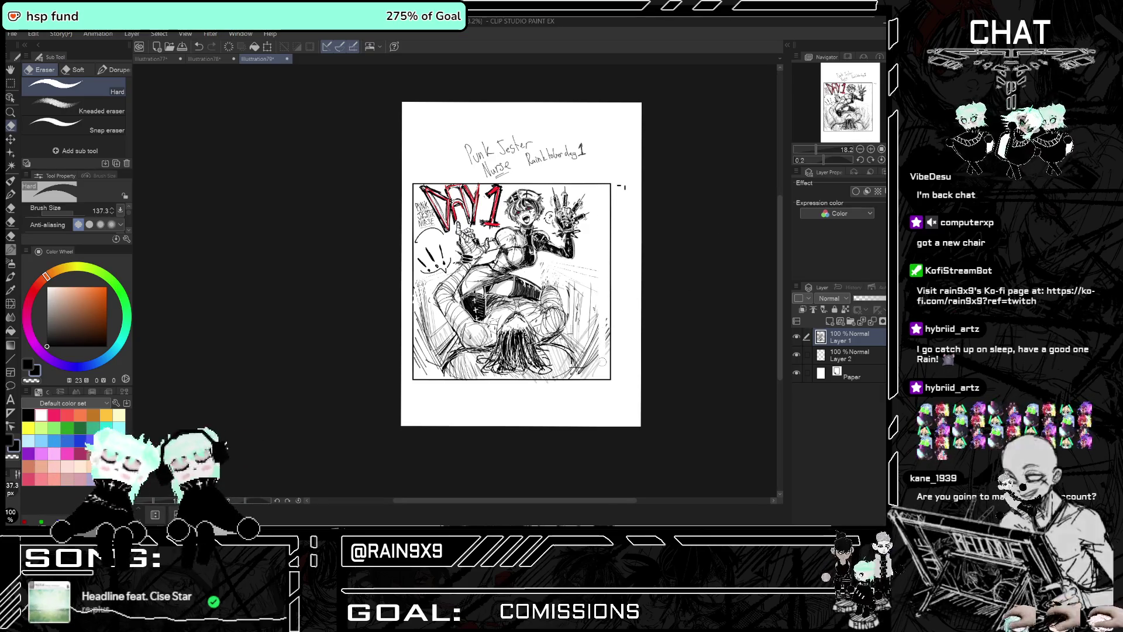
{"action": "key", "text": "ctrl+z"}
With the Pencil, sketch a faint arc beside the nurse's hand
{"action": "scroll", "coordinate": [471, 222], "scroll_direction": "up", "scroll_amount": 3}
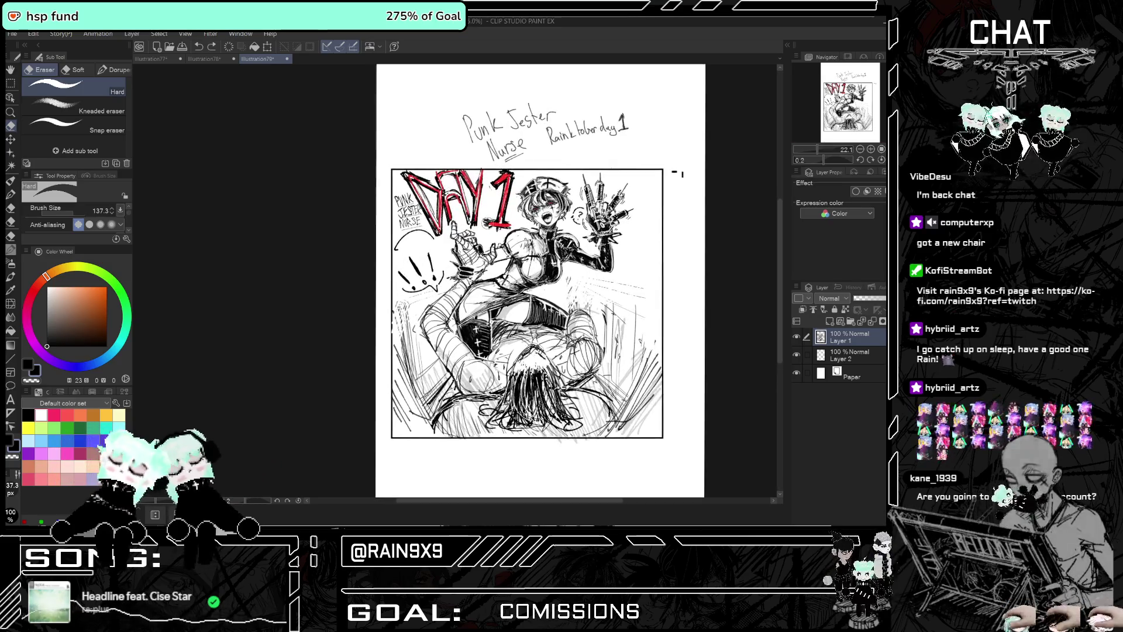
{"action": "left_click", "coordinate": [11, 249]}
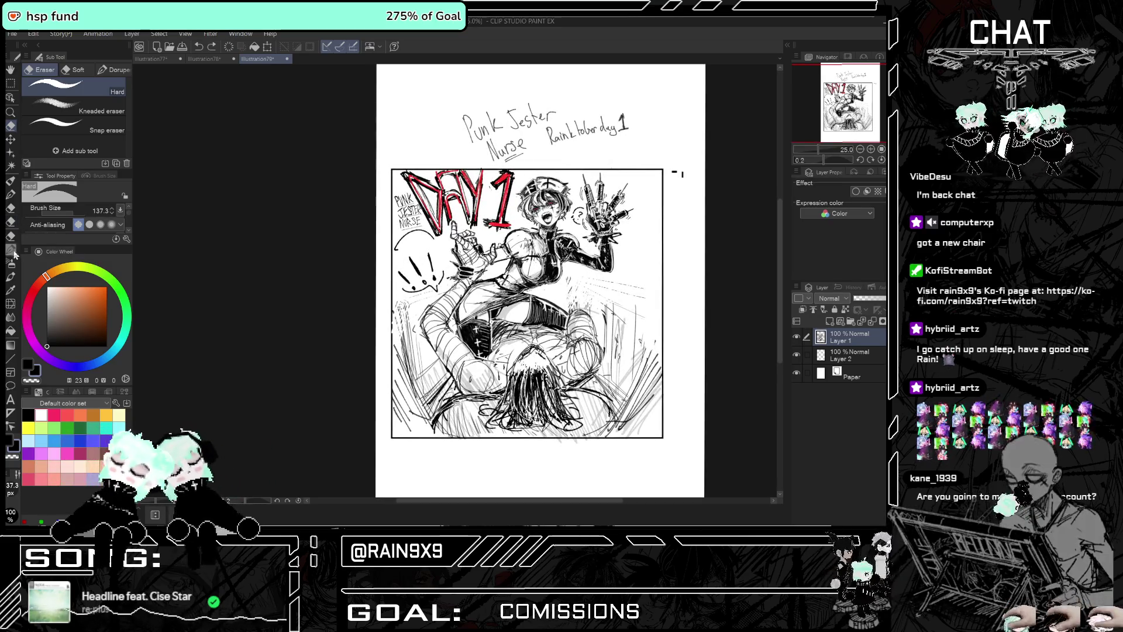
{"action": "left_click_drag", "start_coordinate": [617, 274], "coordinate": [647, 269]}
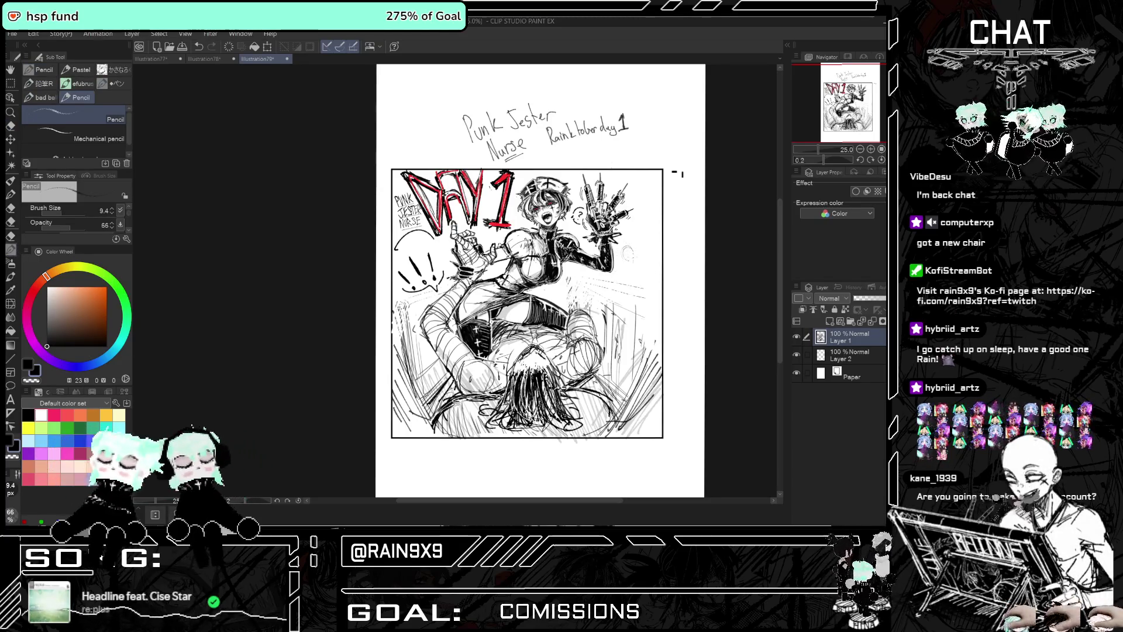
Zoom in and pencil the small figure's face and the first lines below it
{"action": "scroll", "coordinate": [628, 252], "scroll_direction": "up", "scroll_amount": 1}
{"action": "scroll", "coordinate": [620, 254], "scroll_direction": "up", "scroll_amount": 1}
{"action": "scroll", "coordinate": [611, 255], "scroll_direction": "up", "scroll_amount": 1}
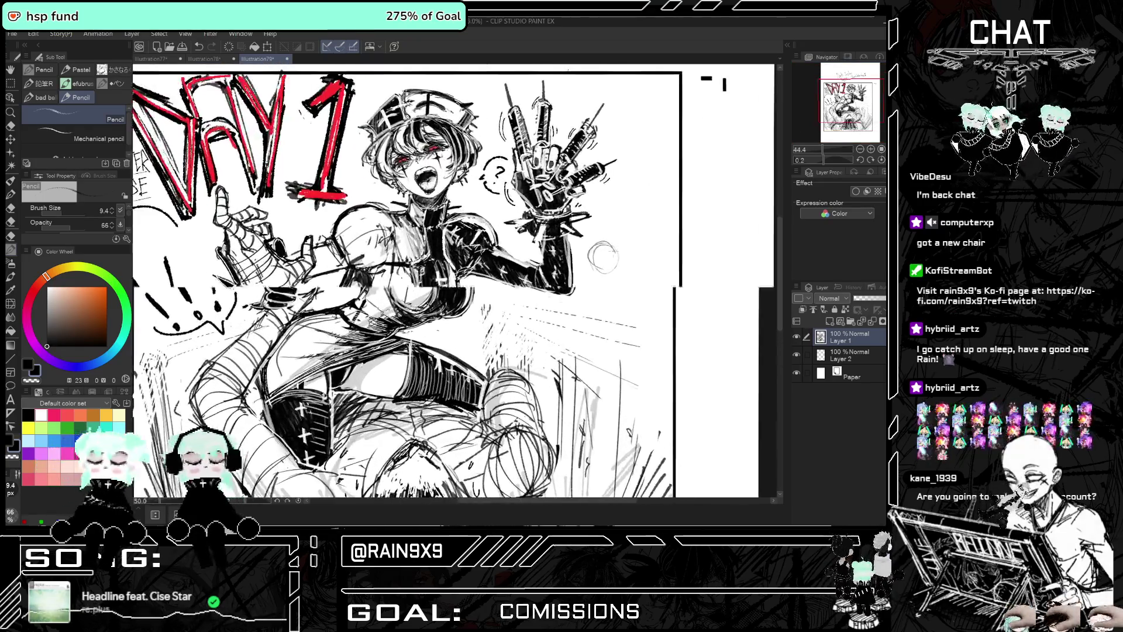
{"action": "scroll", "coordinate": [601, 257], "scroll_direction": "up", "scroll_amount": 1}
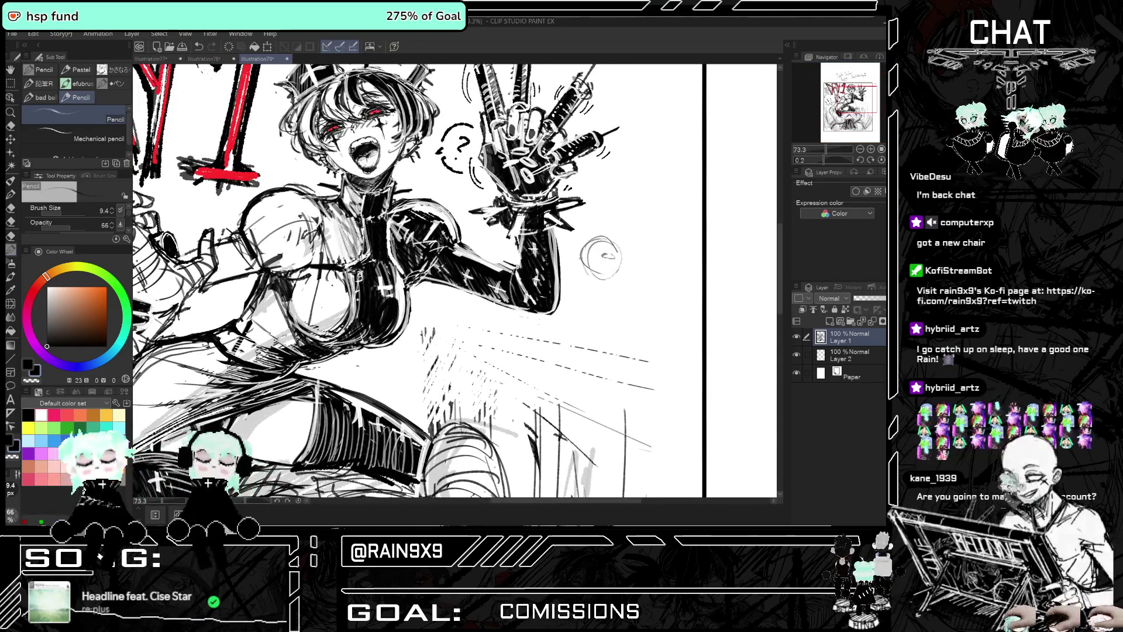
{"action": "left_click_drag", "start_coordinate": [600, 248], "coordinate": [609, 257]}
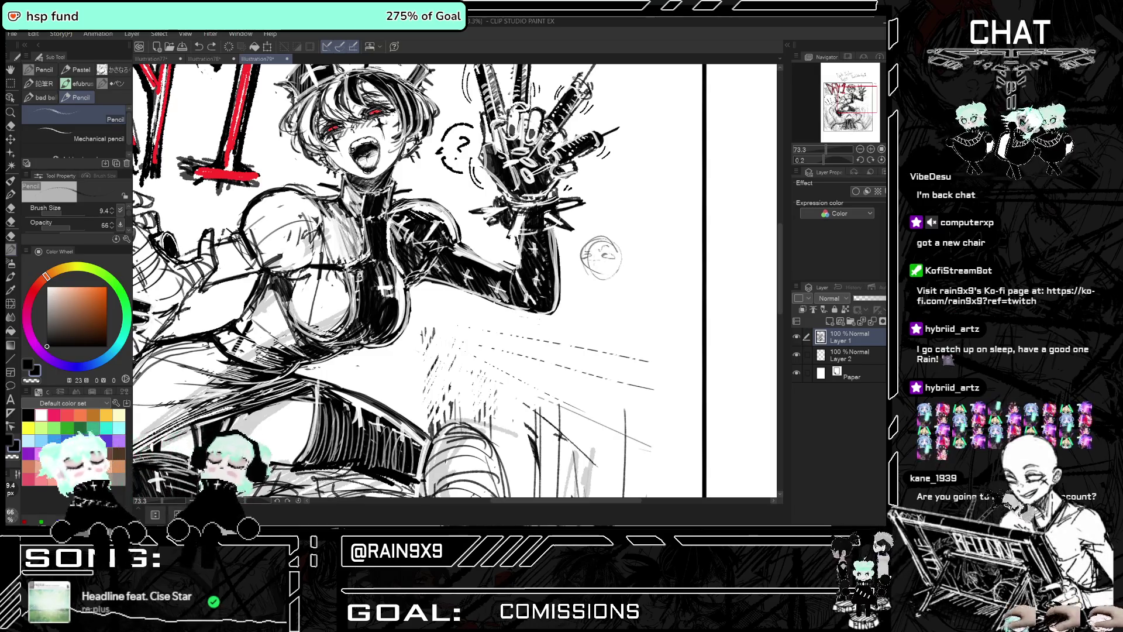
{"action": "left_click_drag", "start_coordinate": [602, 253], "coordinate": [608, 256]}
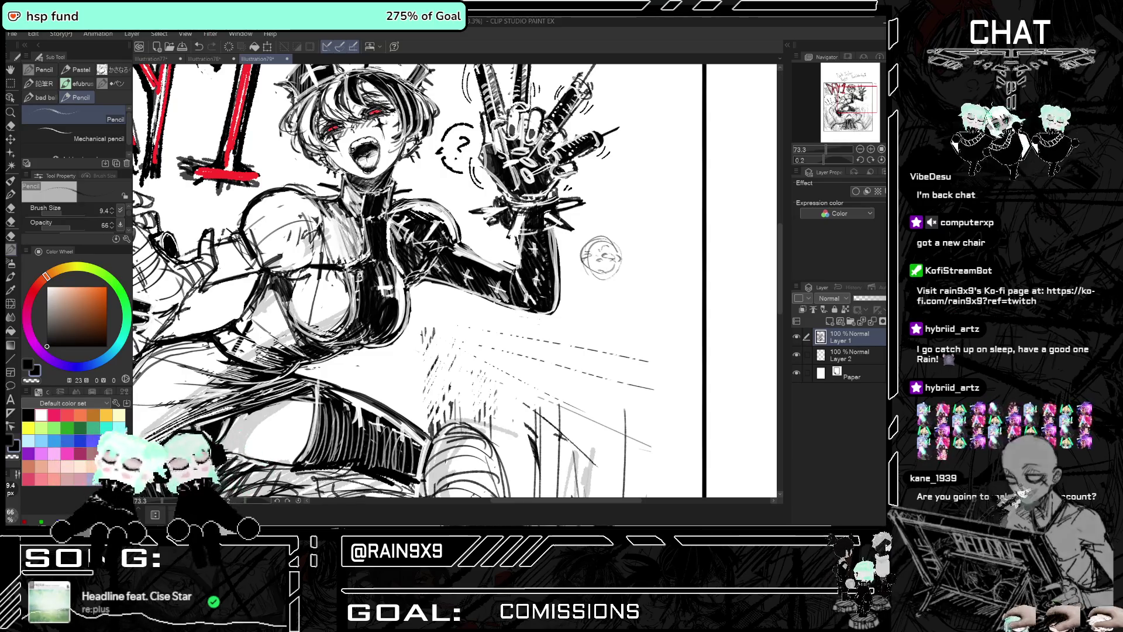
{"action": "left_click_drag", "start_coordinate": [595, 277], "coordinate": [580, 320]}
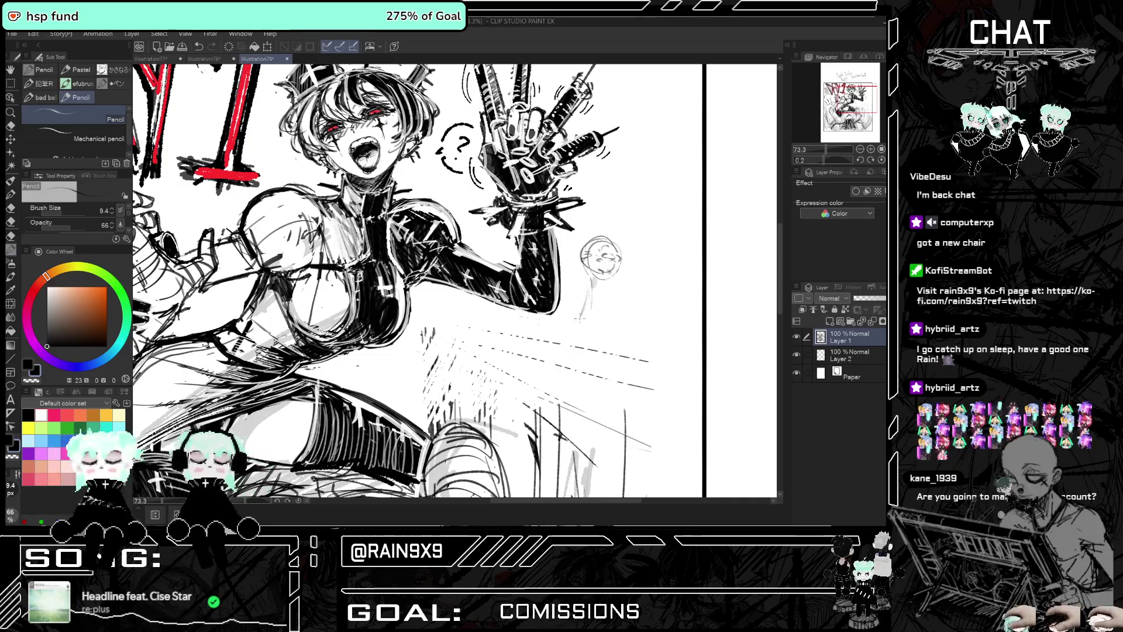
{"action": "mouse_move", "coordinate": [617, 286]}
{"action": "left_mouse_down"}
{"action": "mouse_move", "coordinate": [621, 305]}
{"action": "mouse_move", "coordinate": [591, 317]}
{"action": "mouse_move", "coordinate": [624, 300]}
{"action": "left_mouse_up"}
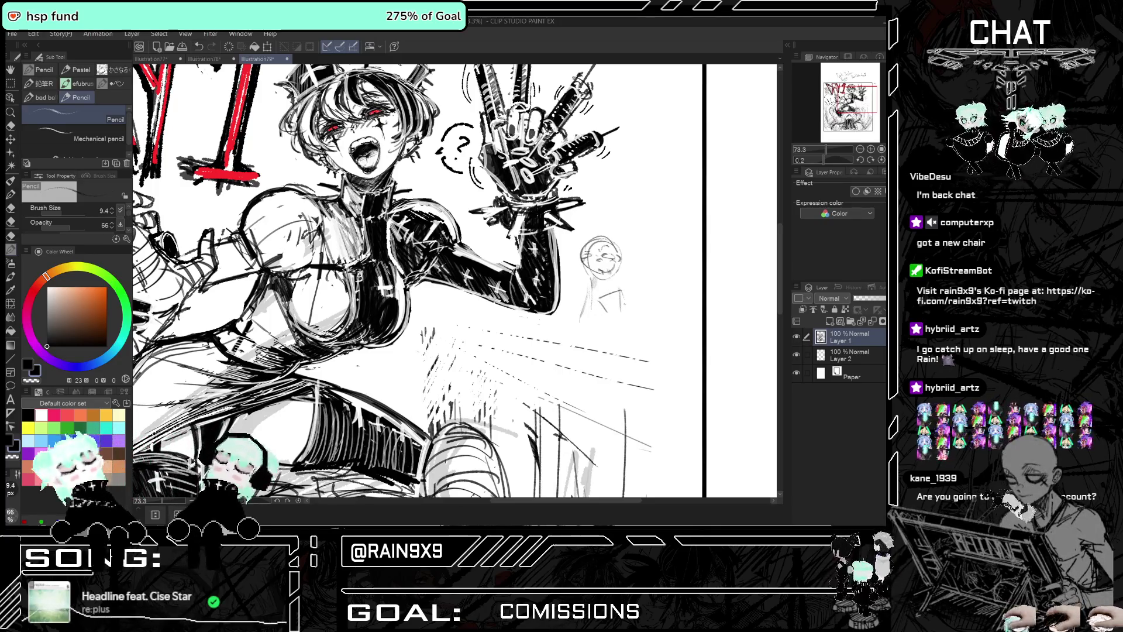
Redraw the figure's bottom, extend its torso and right side, then zoom out
{"action": "key", "text": "ctrl+z"}
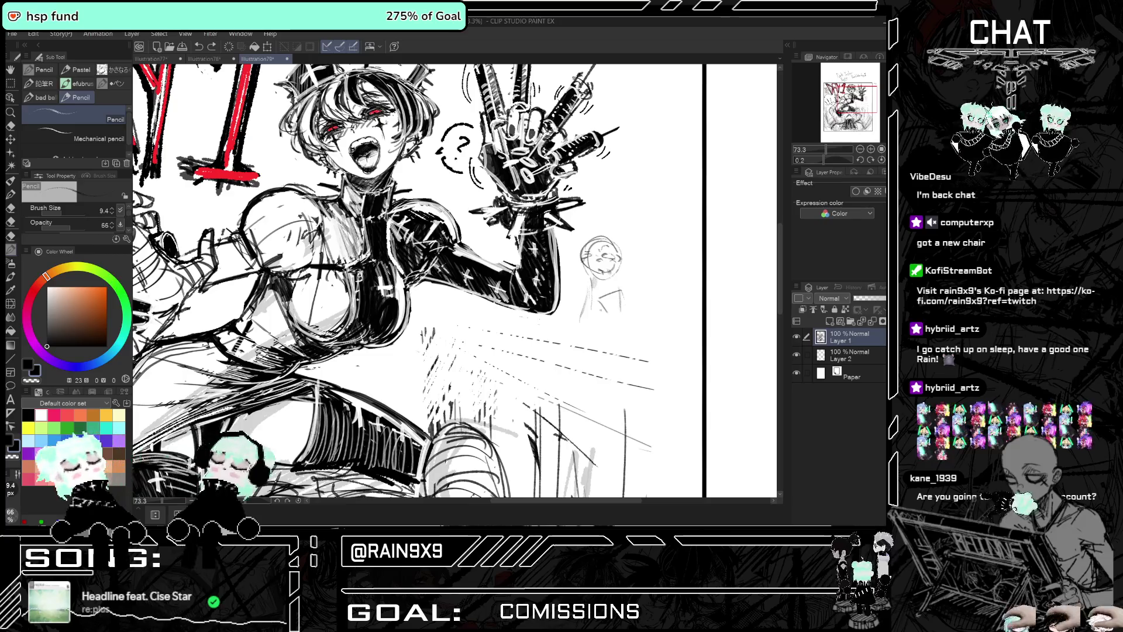
{"action": "left_click_drag", "start_coordinate": [608, 319], "coordinate": [627, 312]}
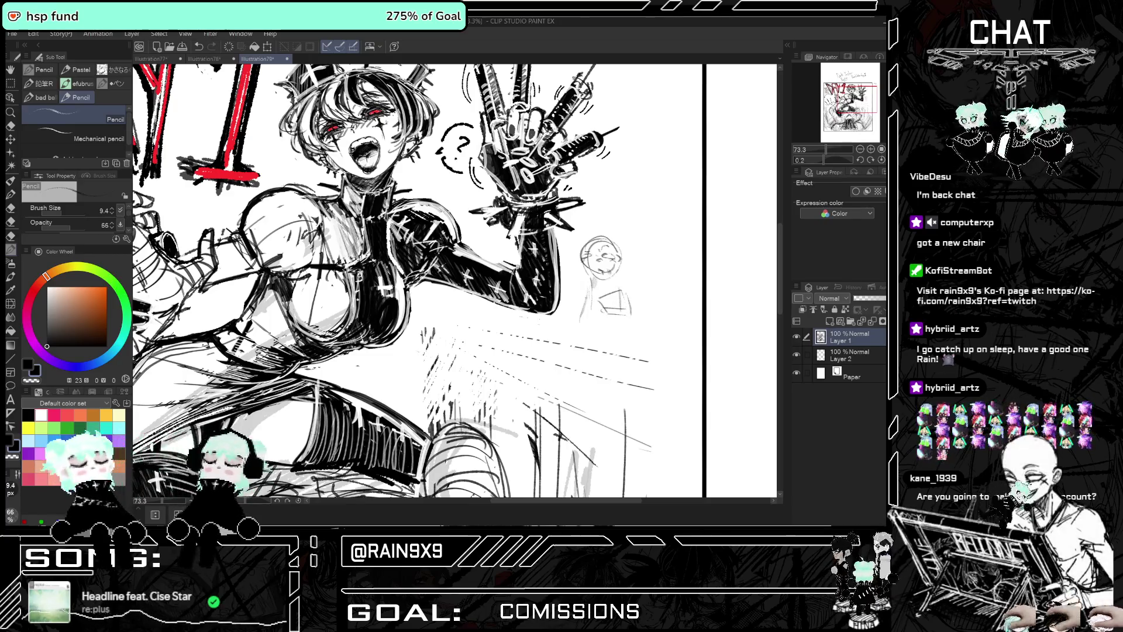
{"action": "left_click_drag", "start_coordinate": [598, 297], "coordinate": [595, 327]}
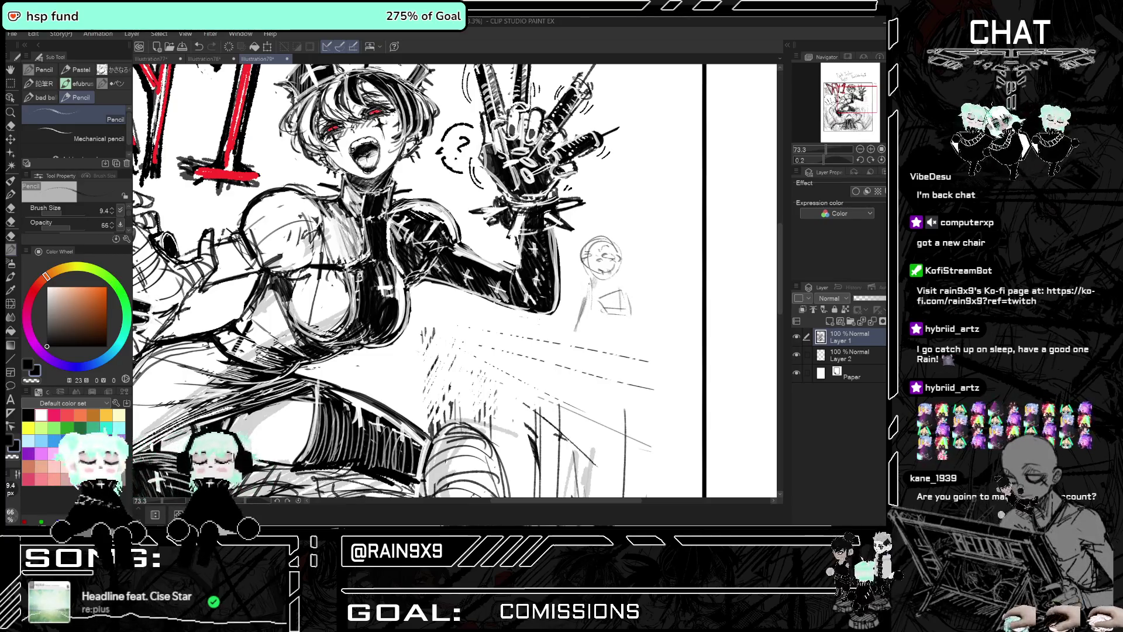
{"action": "left_click_drag", "start_coordinate": [582, 251], "coordinate": [614, 246]}
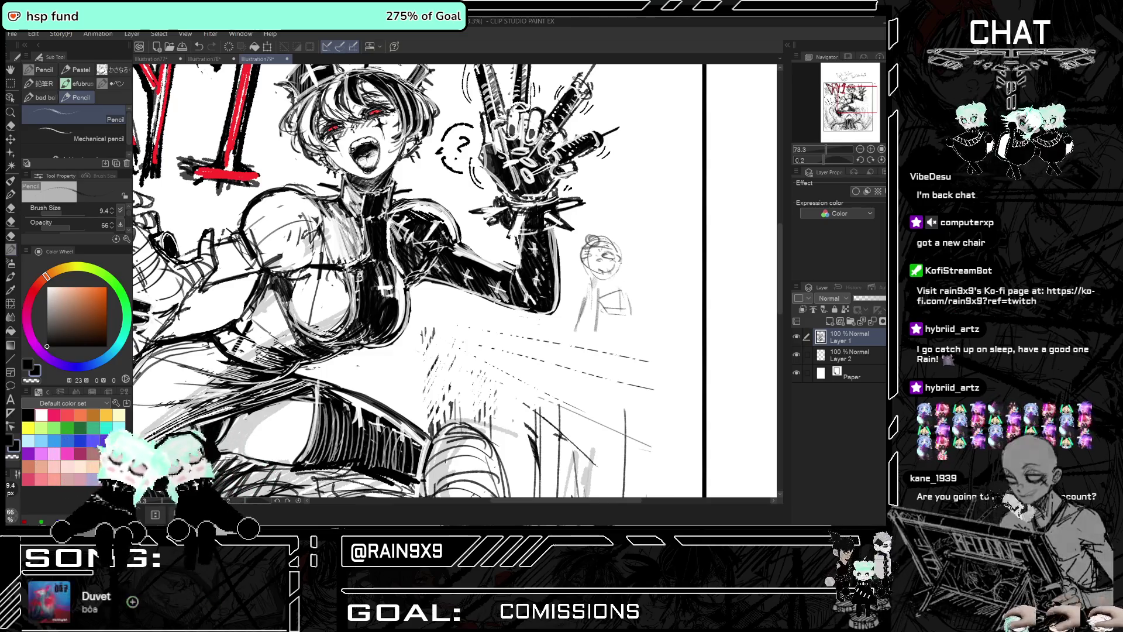
{"action": "left_click_drag", "start_coordinate": [624, 287], "coordinate": [633, 346]}
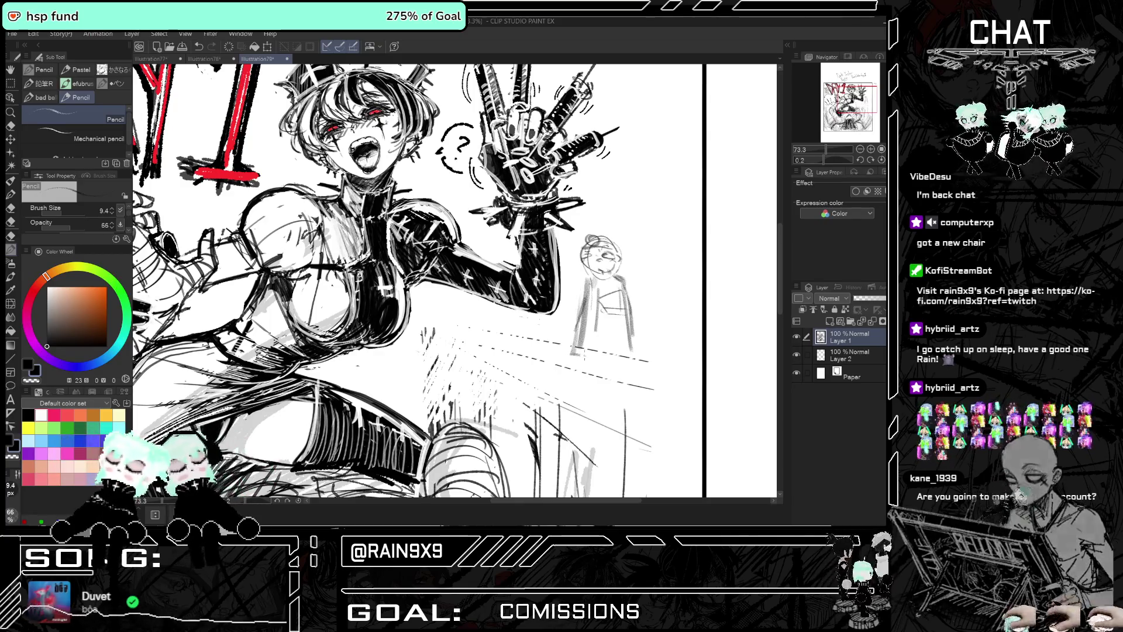
{"action": "scroll", "coordinate": [614, 292], "scroll_direction": "down", "scroll_amount": 1}
{"action": "scroll", "coordinate": [410, 280], "scroll_direction": "down", "scroll_amount": 3}
{"action": "scroll", "coordinate": [409, 281], "scroll_direction": "down", "scroll_amount": 1}
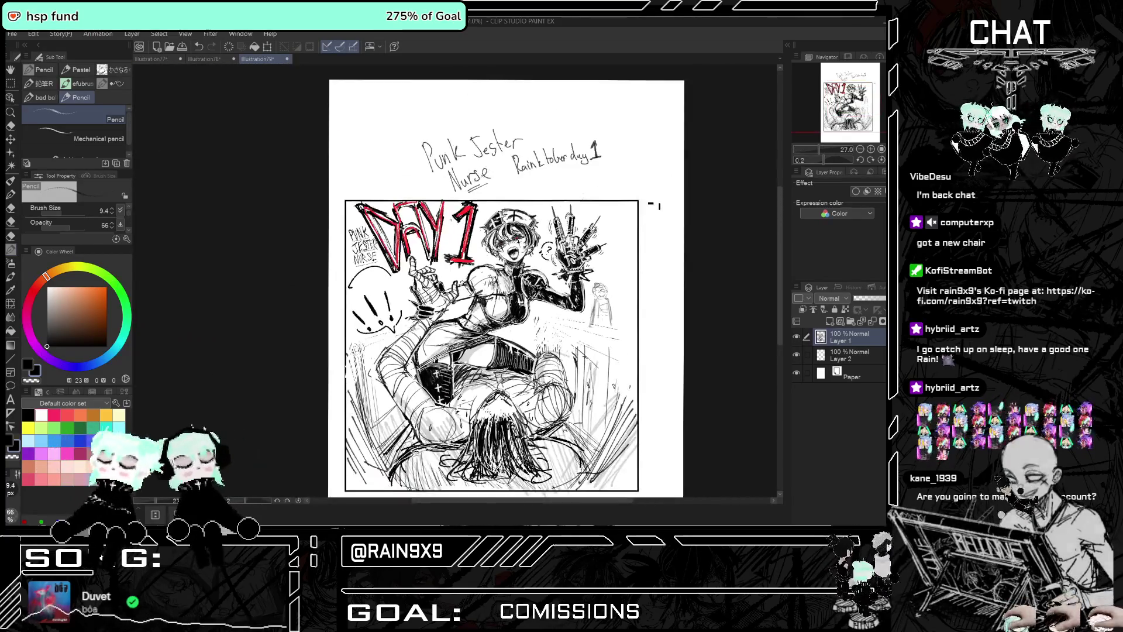
{"action": "scroll", "coordinate": [409, 281], "scroll_direction": "up", "scroll_amount": 3}
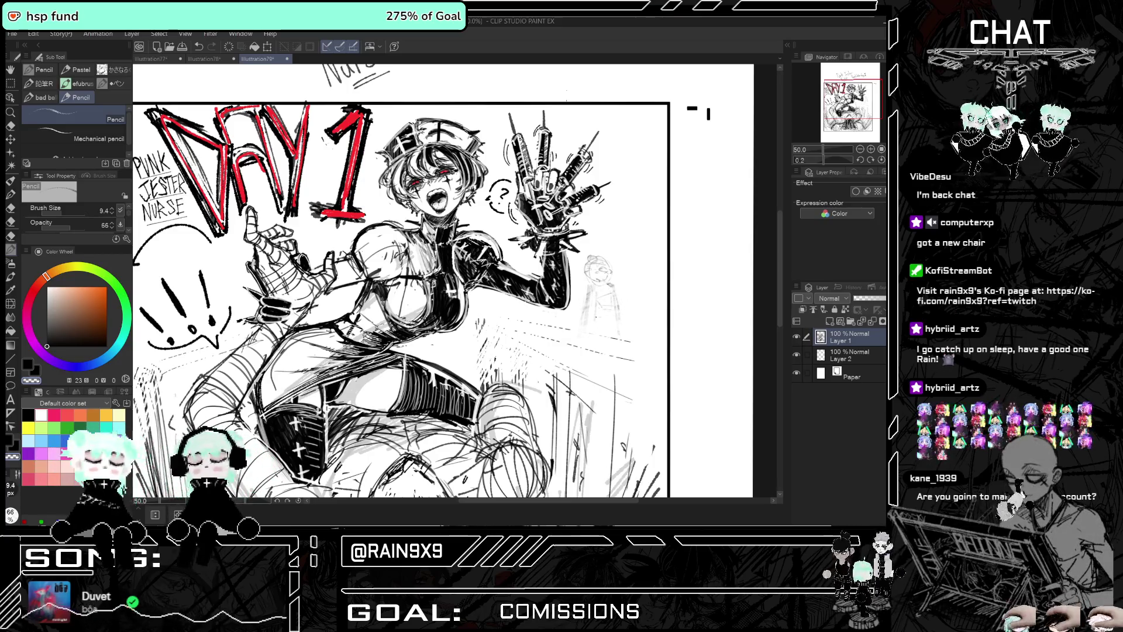
{"action": "key", "text": "ctrl+minus"}
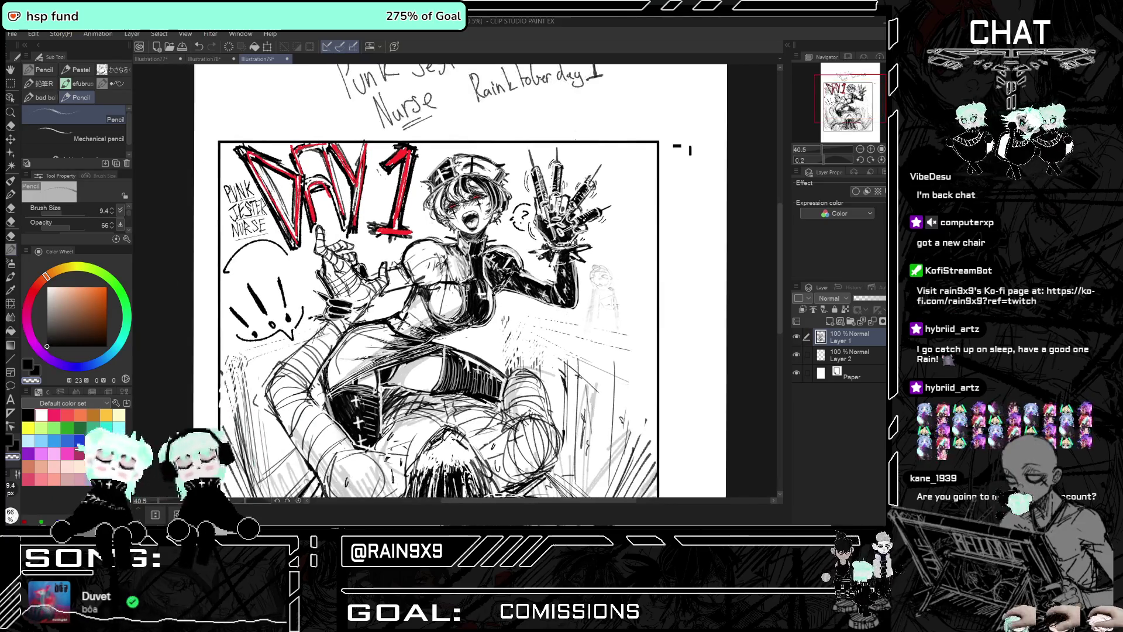
Switch to the inking pen at size 4.0 in red
{"action": "key", "text": "p"}
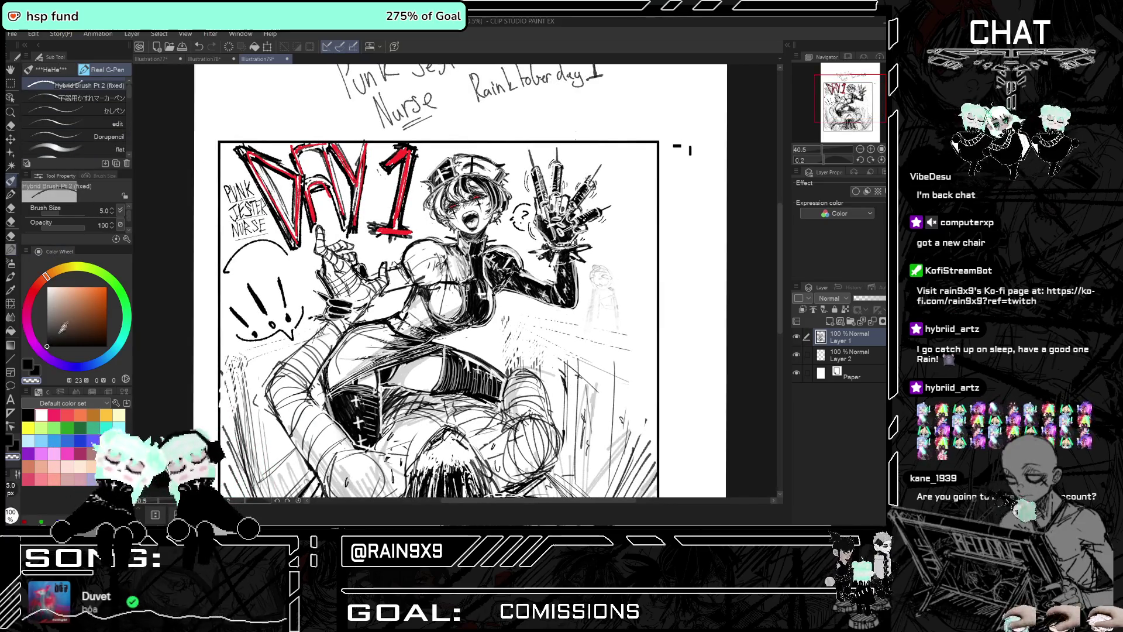
{"action": "left_click", "coordinate": [111, 213]}
{"action": "left_click", "coordinate": [33, 291]}
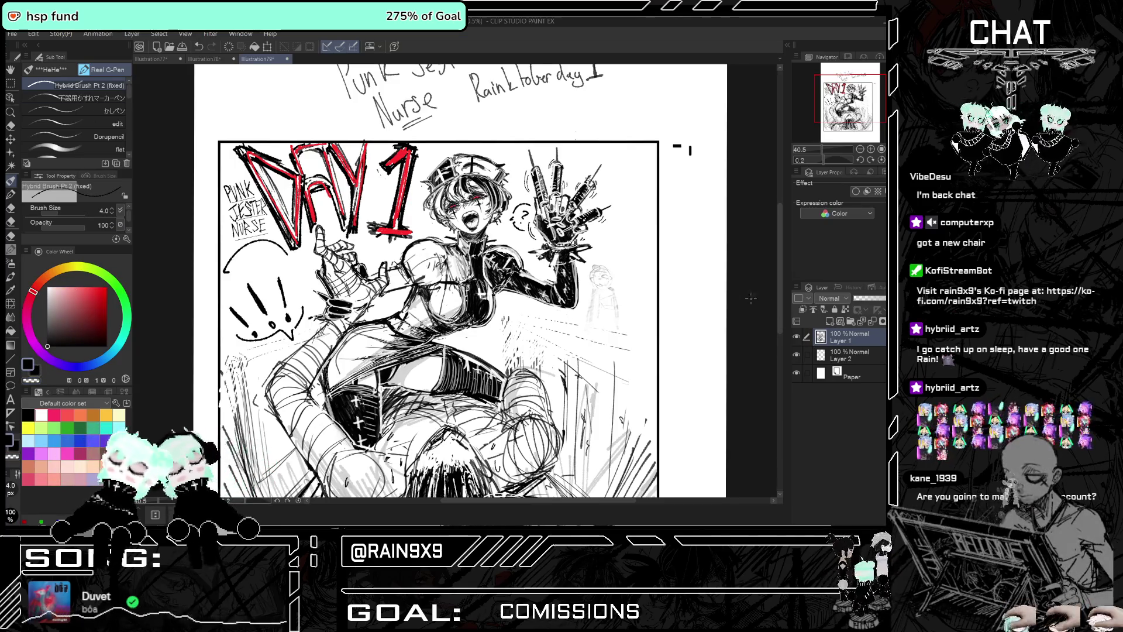
Zoom in and draw the small figure's eyes, a mark between them and the left cheek
{"action": "scroll", "coordinate": [565, 279], "scroll_direction": "up", "scroll_amount": 2}
{"action": "scroll", "coordinate": [565, 279], "scroll_direction": "up", "scroll_amount": 2}
{"action": "scroll", "coordinate": [565, 280], "scroll_direction": "up", "scroll_amount": 2}
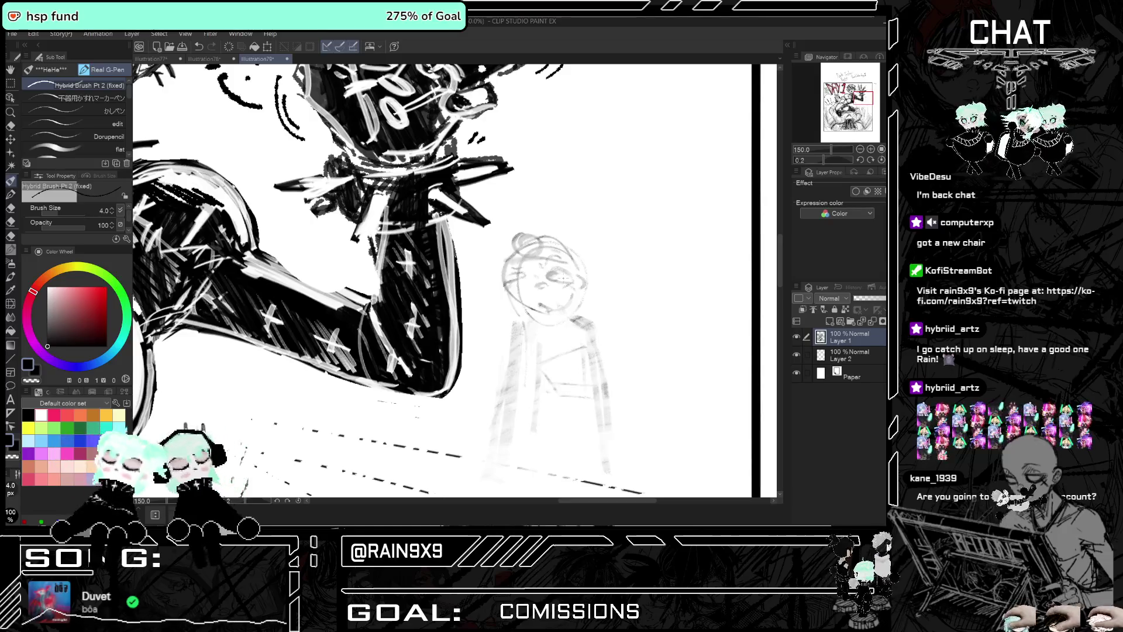
{"action": "mouse_move", "coordinate": [547, 276]}
{"action": "left_mouse_down"}
{"action": "mouse_move", "coordinate": [571, 286]}
{"action": "mouse_move", "coordinate": [524, 281]}
{"action": "left_mouse_up"}
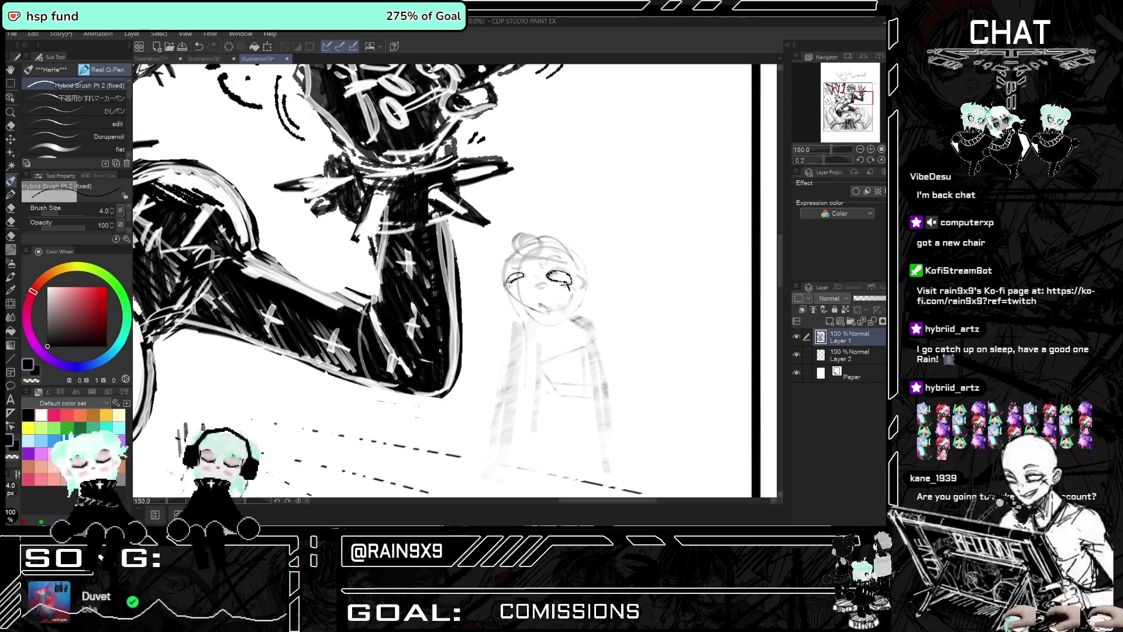
{"action": "mouse_move", "coordinate": [531, 263]}
{"action": "left_mouse_down"}
{"action": "mouse_move", "coordinate": [543, 269]}
{"action": "mouse_move", "coordinate": [532, 265]}
{"action": "left_mouse_up"}
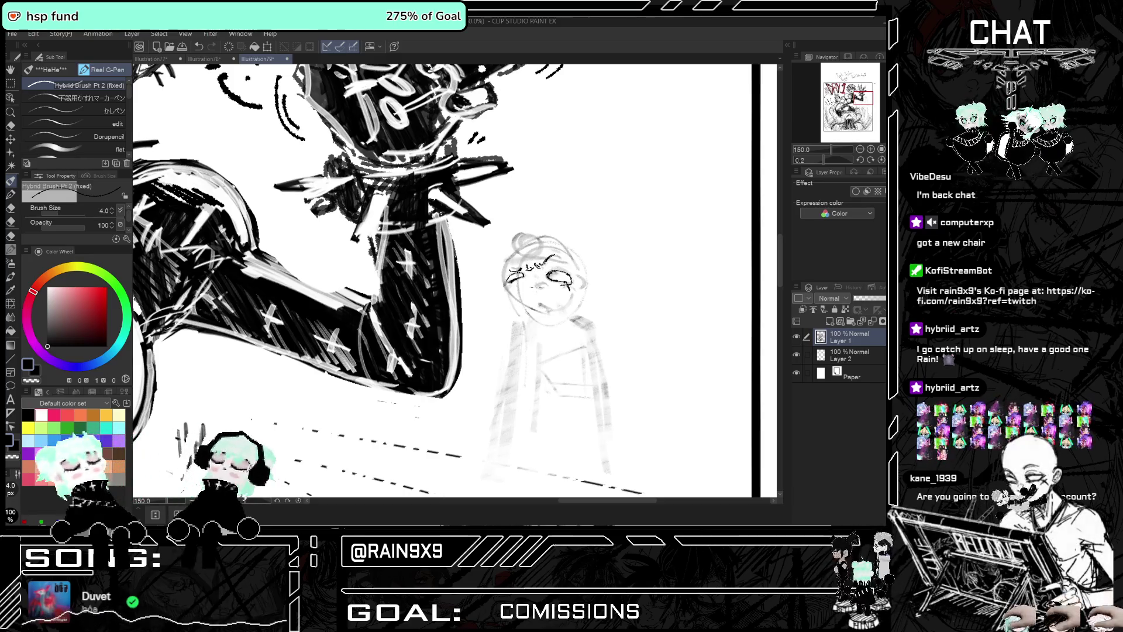
{"action": "left_click_drag", "start_coordinate": [578, 280], "coordinate": [580, 291]}
{"action": "mouse_move", "coordinate": [507, 284]}
{"action": "left_mouse_down"}
{"action": "mouse_move", "coordinate": [518, 305]}
{"action": "mouse_move", "coordinate": [554, 317]}
{"action": "left_mouse_up"}
{"action": "key", "text": "h"}
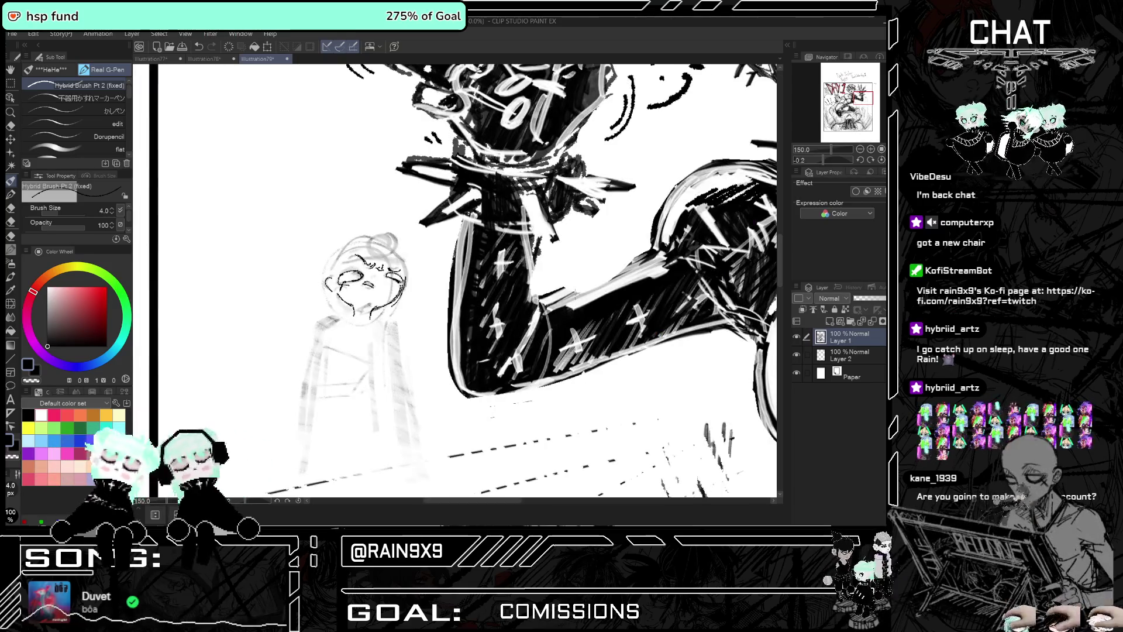
{"action": "key", "text": "h"}
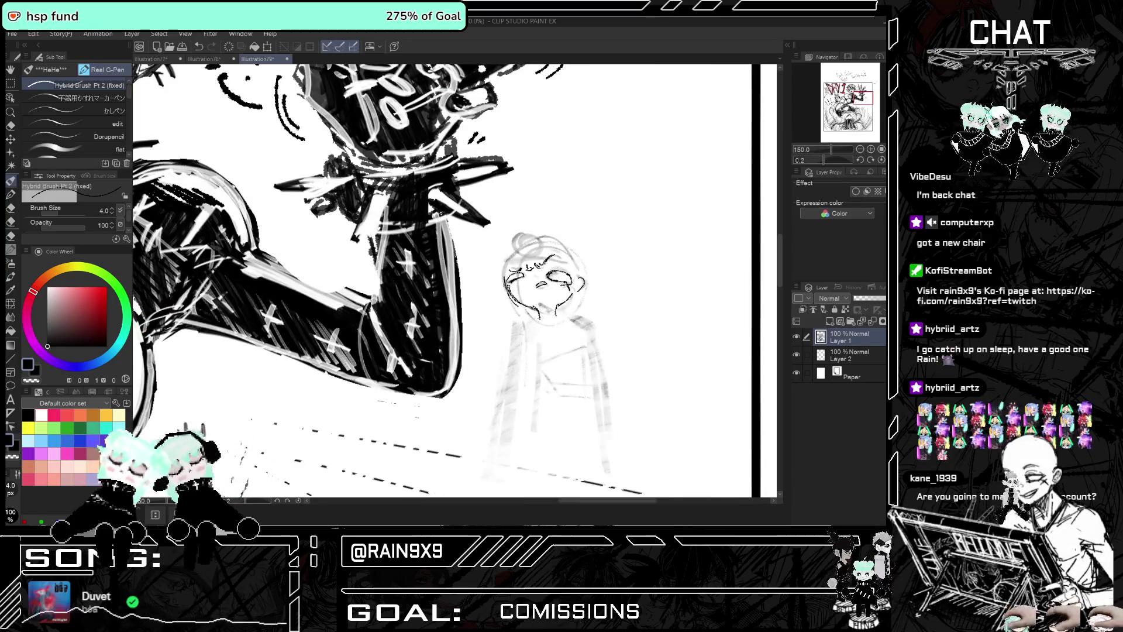
Sketch the neck and shoulder line and a mark below the chin, undoing the stray strokes
{"action": "left_click_drag", "start_coordinate": [525, 324], "coordinate": [512, 340]}
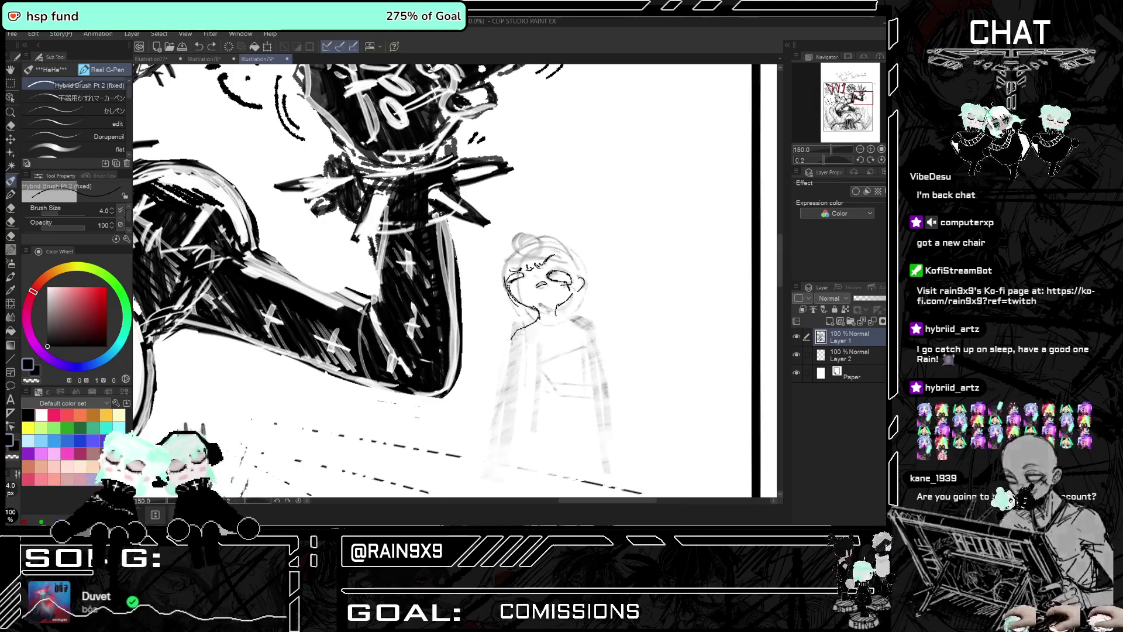
{"action": "mouse_move", "coordinate": [526, 324]}
{"action": "left_mouse_down"}
{"action": "mouse_move", "coordinate": [514, 333]}
{"action": "mouse_move", "coordinate": [569, 325]}
{"action": "mouse_move", "coordinate": [588, 344]}
{"action": "left_mouse_up"}
{"action": "key", "text": "ctrl+z"}
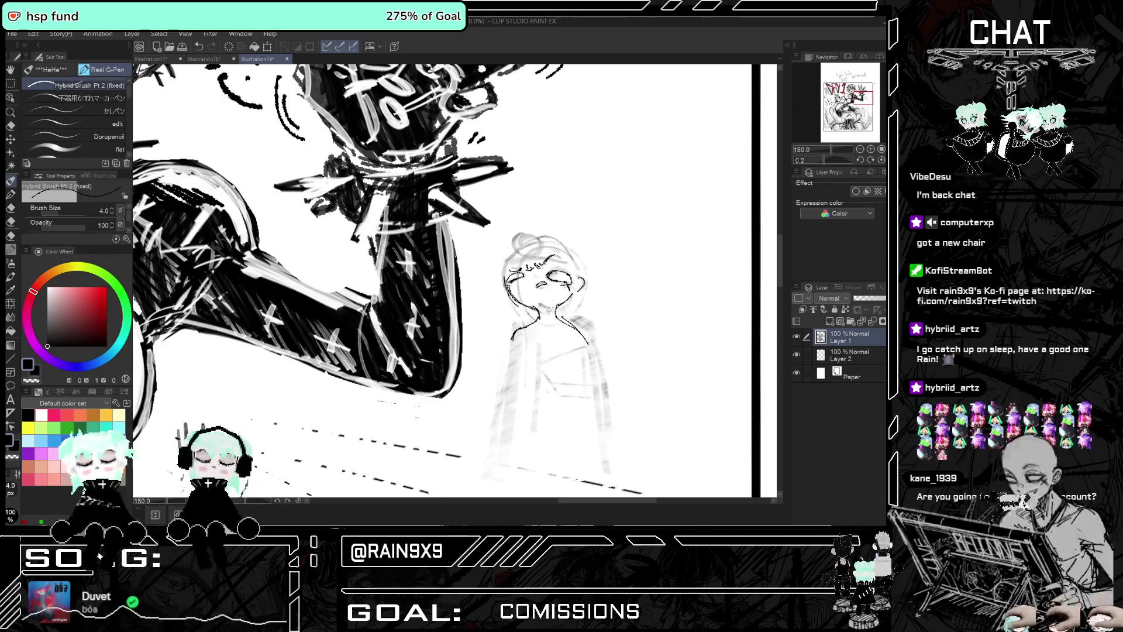
{"action": "left_click_drag", "start_coordinate": [544, 314], "coordinate": [544, 322]}
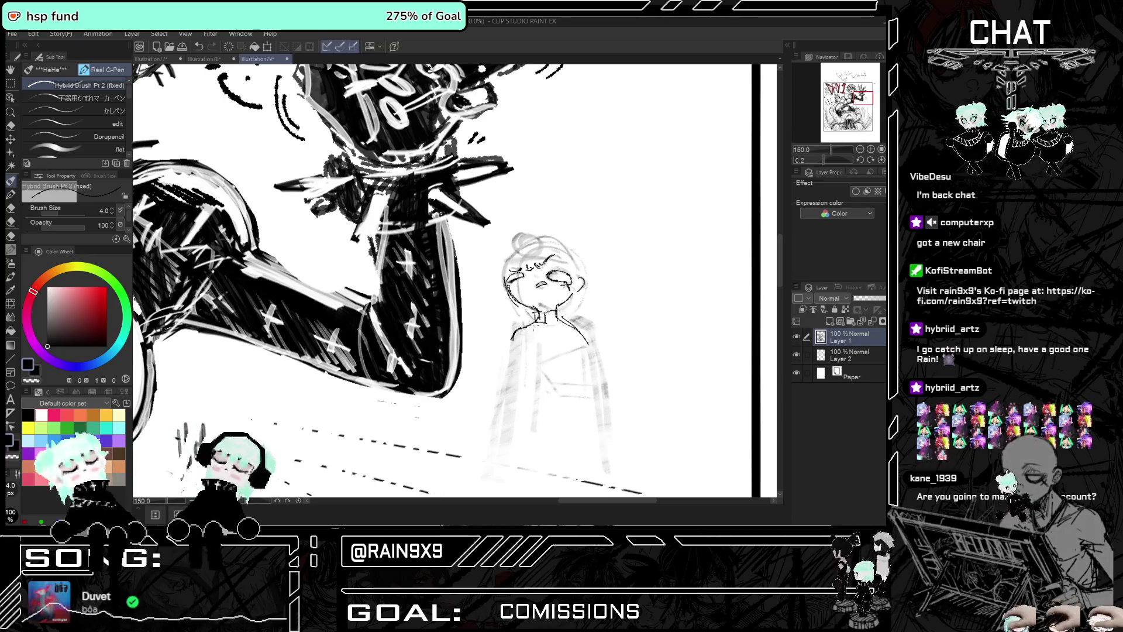
{"action": "left_click_drag", "start_coordinate": [534, 325], "coordinate": [527, 408]}
{"action": "key", "text": "ctrl+z"}
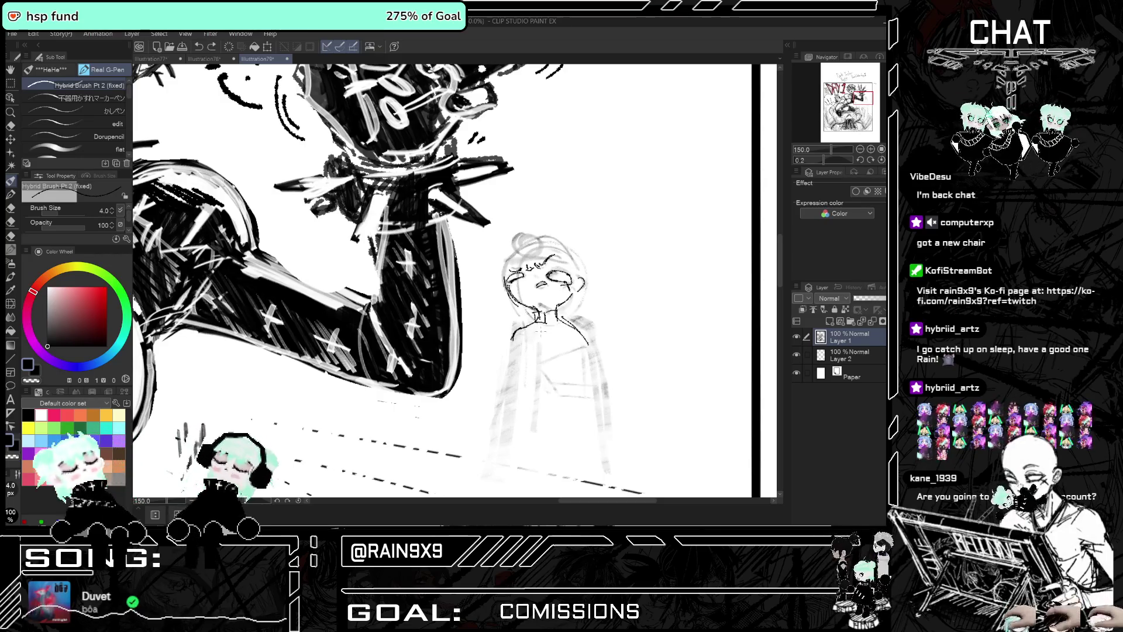
{"action": "key", "text": "ctrl+z"}
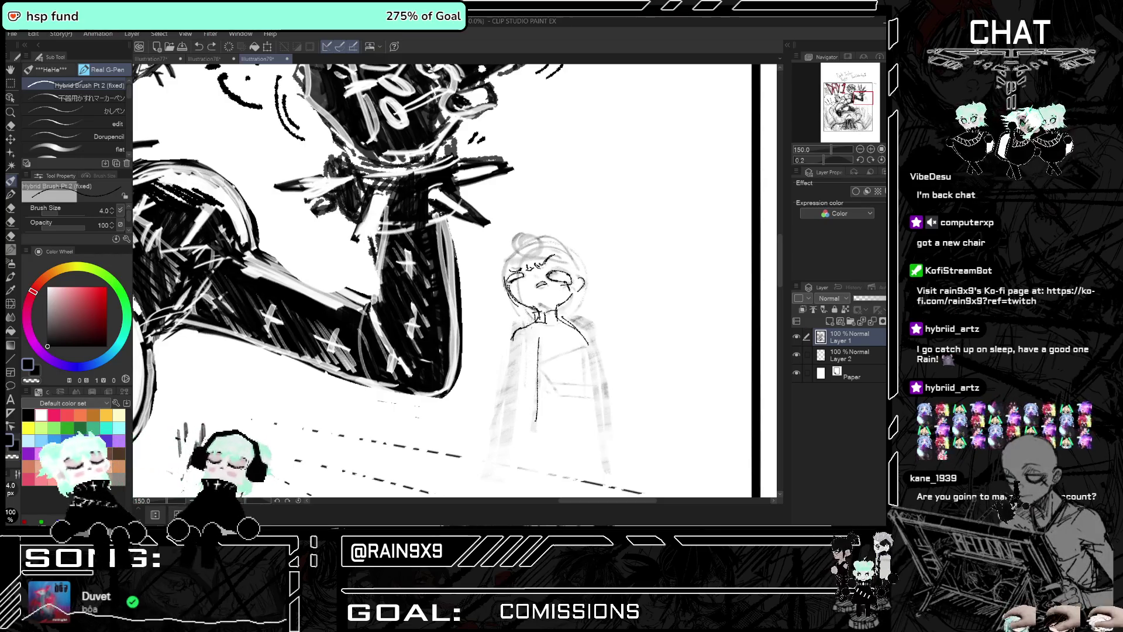
{"action": "key", "text": "ctrl+z"}
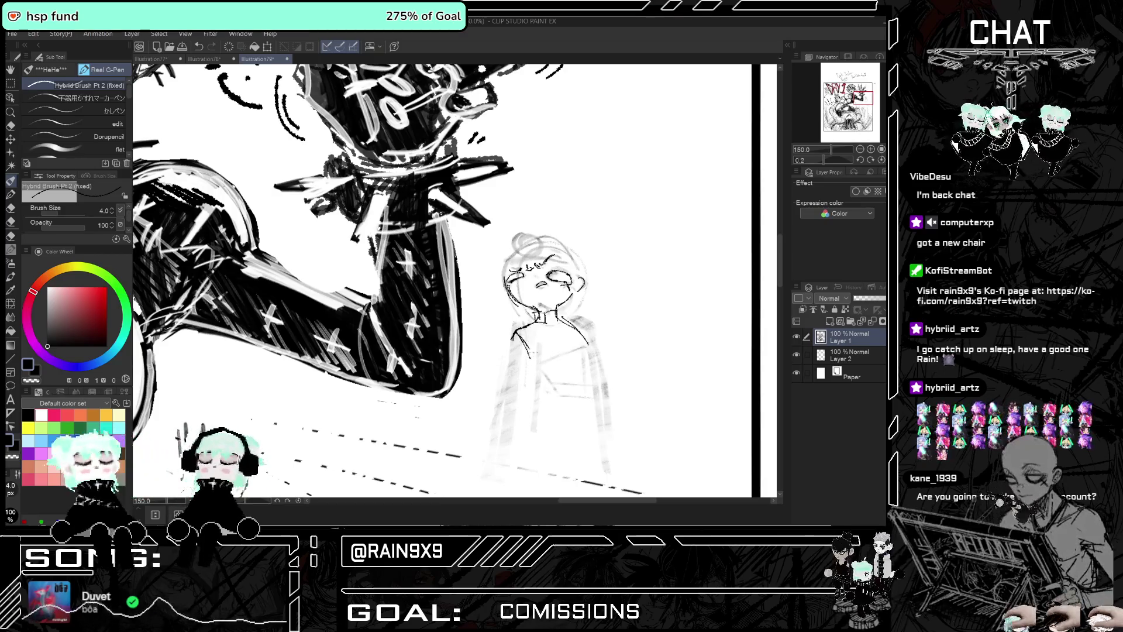
Draw the shirt front line, the shirt collar, the coat's left edge and the lapel
{"action": "left_click_drag", "start_coordinate": [536, 325], "coordinate": [533, 417]}
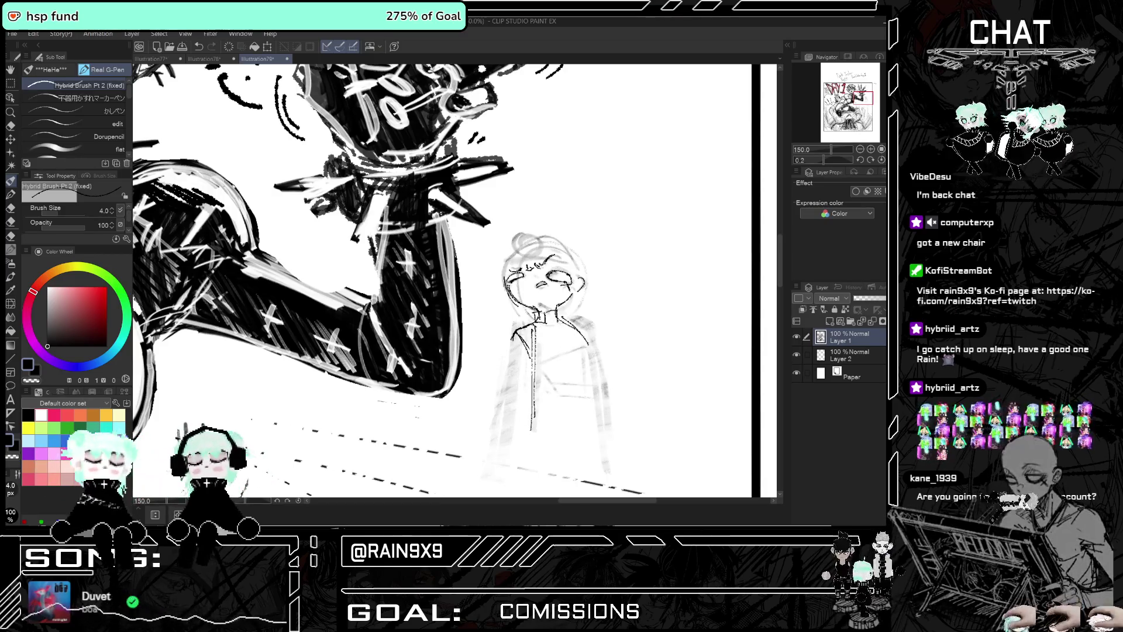
{"action": "left_click_drag", "start_coordinate": [560, 331], "coordinate": [575, 345]}
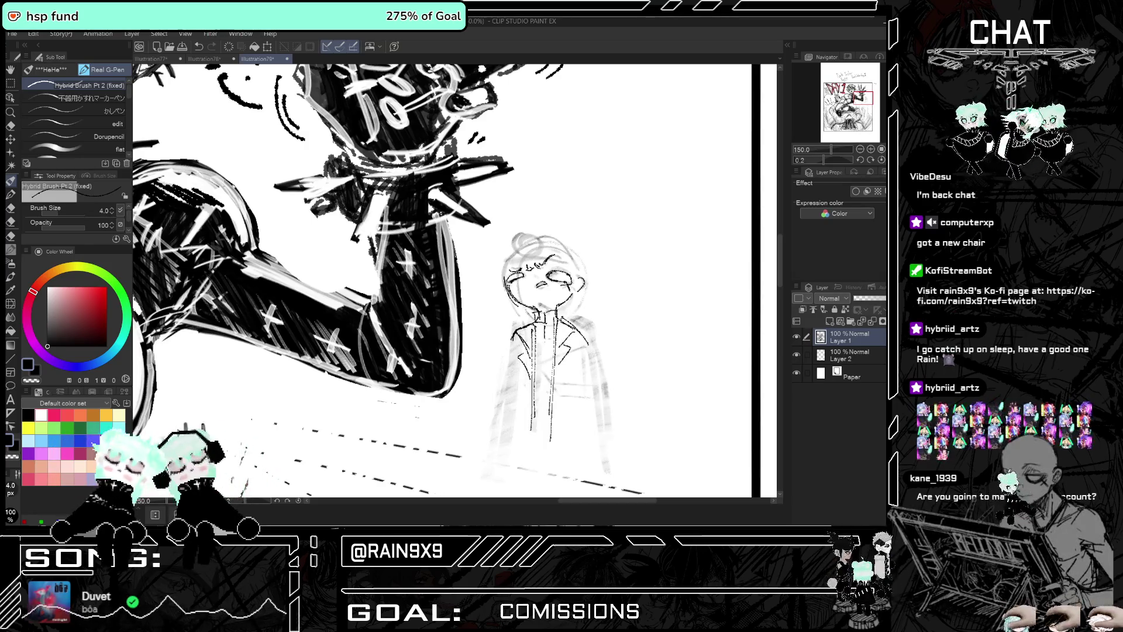
{"action": "left_click_drag", "start_coordinate": [512, 349], "coordinate": [490, 438]}
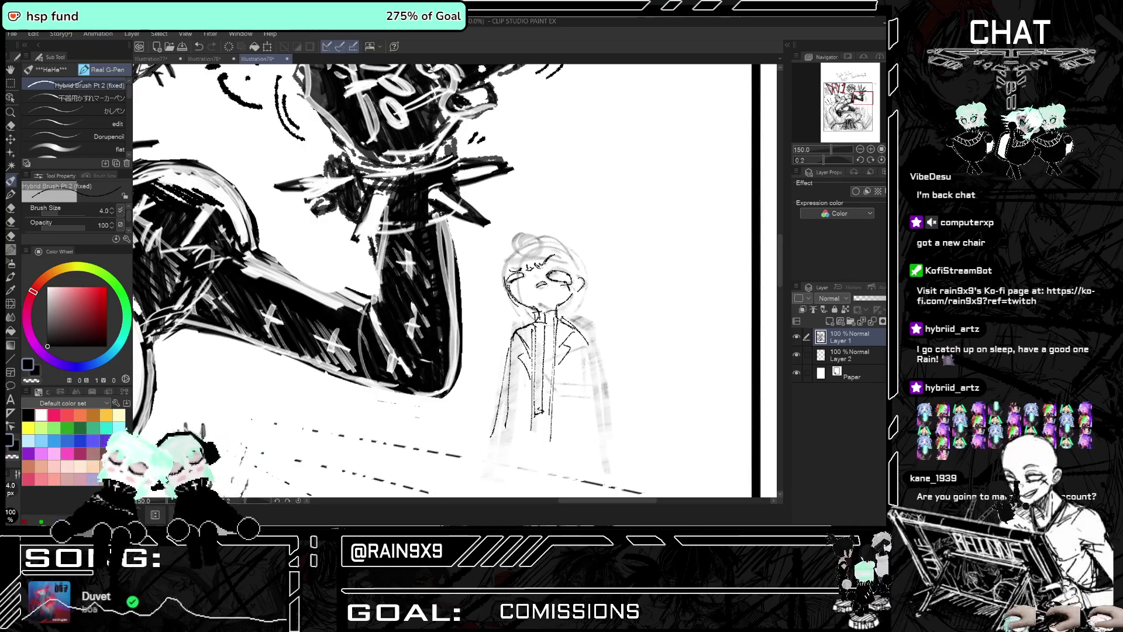
{"action": "mouse_move", "coordinate": [587, 349]}
{"action": "left_mouse_down"}
{"action": "mouse_move", "coordinate": [547, 364]}
{"action": "mouse_move", "coordinate": [557, 386]}
{"action": "left_mouse_up"}
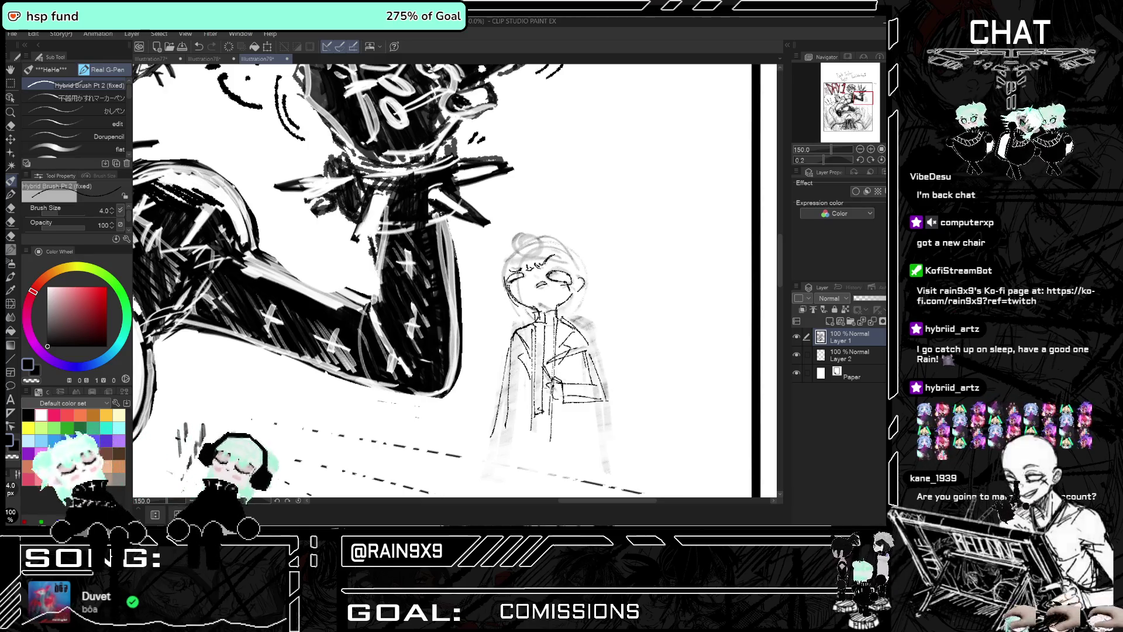
Add the figure's right leg line, then fit the whole page to the window
{"action": "left_click_drag", "start_coordinate": [585, 407], "coordinate": [589, 455]}
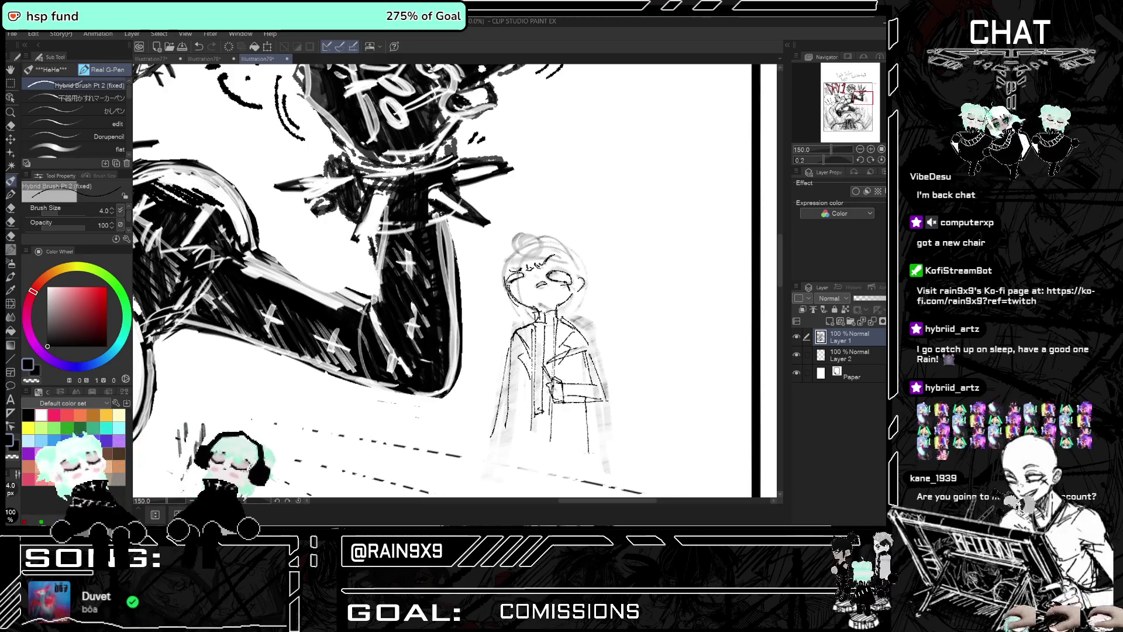
{"action": "left_click_drag", "start_coordinate": [595, 394], "coordinate": [601, 459]}
{"action": "key", "text": "ctrl+z"}
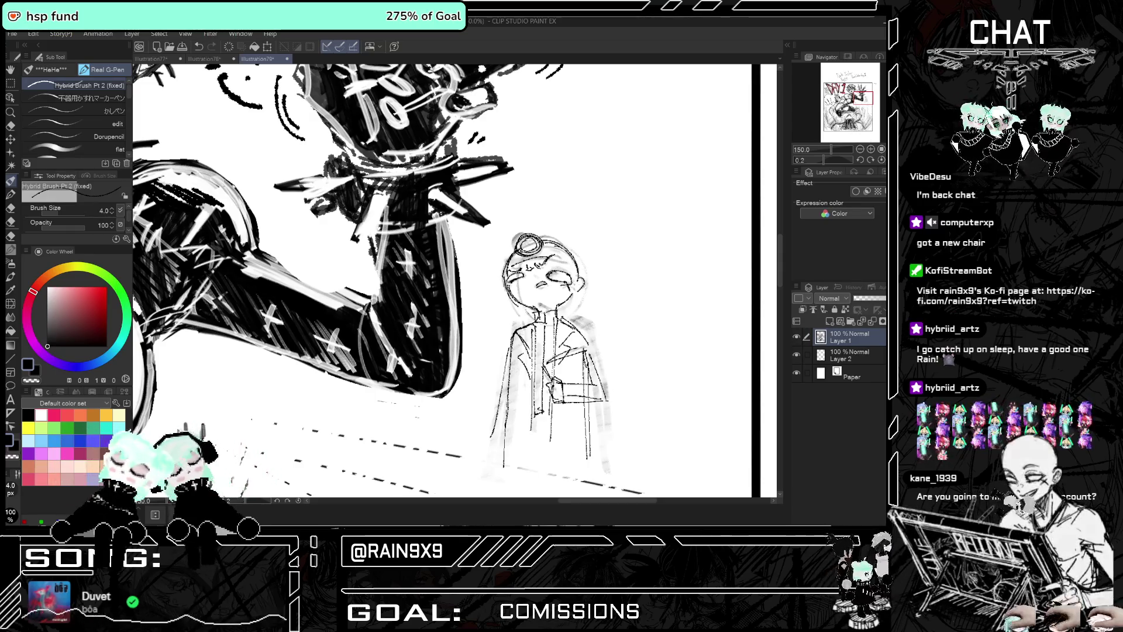
{"action": "key", "text": "ctrl+0"}
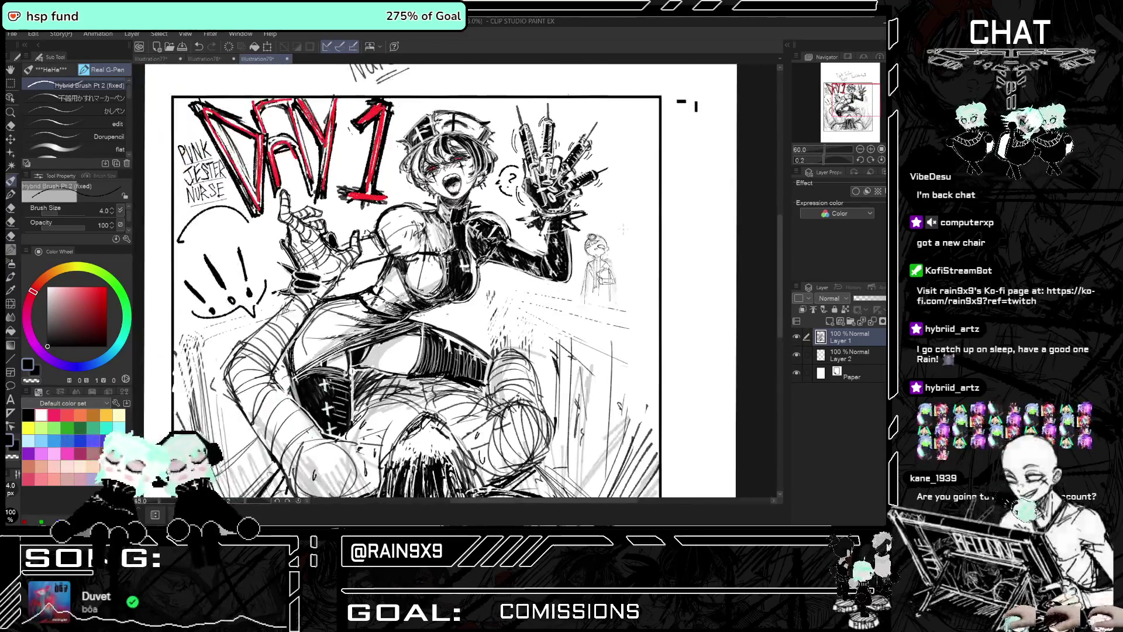
{"action": "scroll", "coordinate": [626, 240], "scroll_direction": "up", "scroll_amount": 1}
Erase the faint strokes along the small figure's right side with the eraser at size 44.1
{"action": "scroll", "coordinate": [626, 239], "scroll_direction": "up", "scroll_amount": 1}
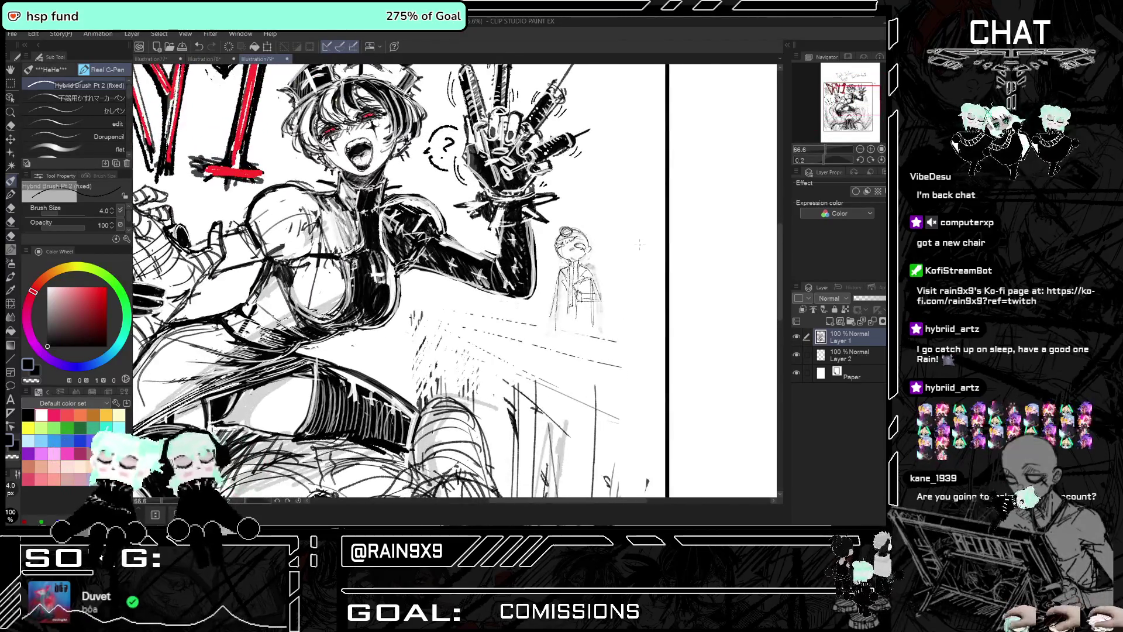
{"action": "scroll", "coordinate": [579, 275], "scroll_direction": "up", "scroll_amount": 1}
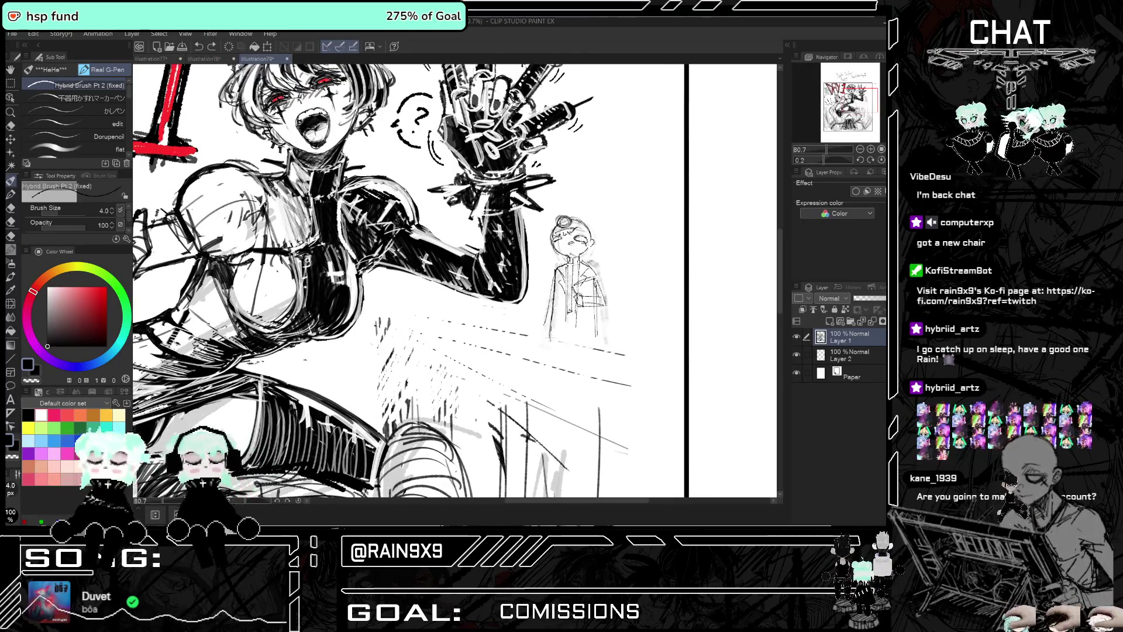
{"action": "key", "text": "e"}
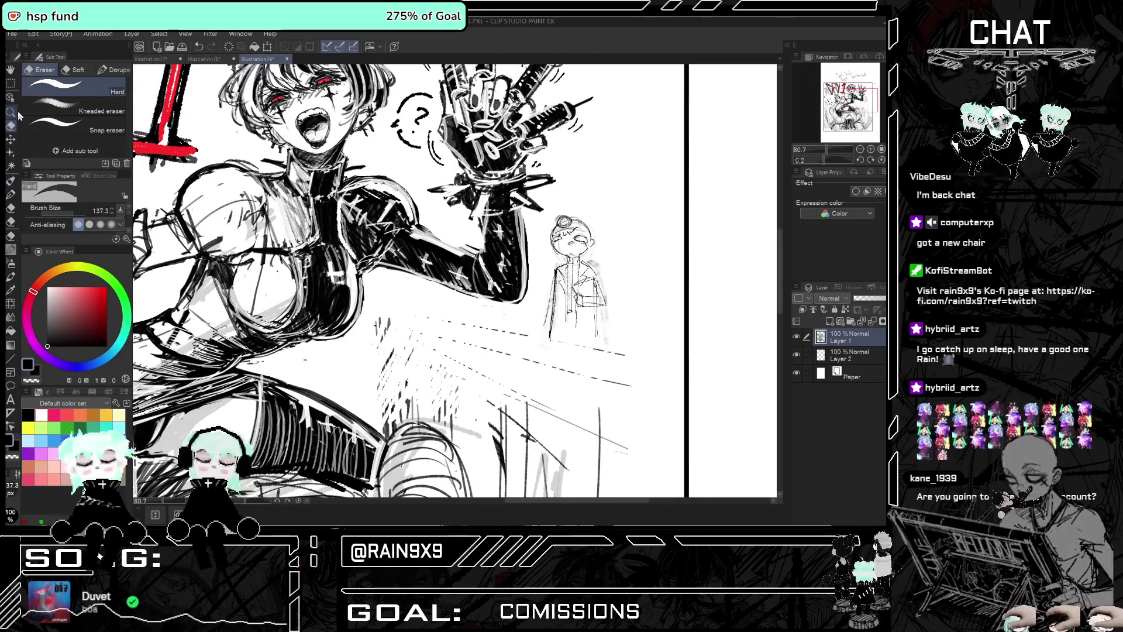
{"action": "key", "text": "h"}
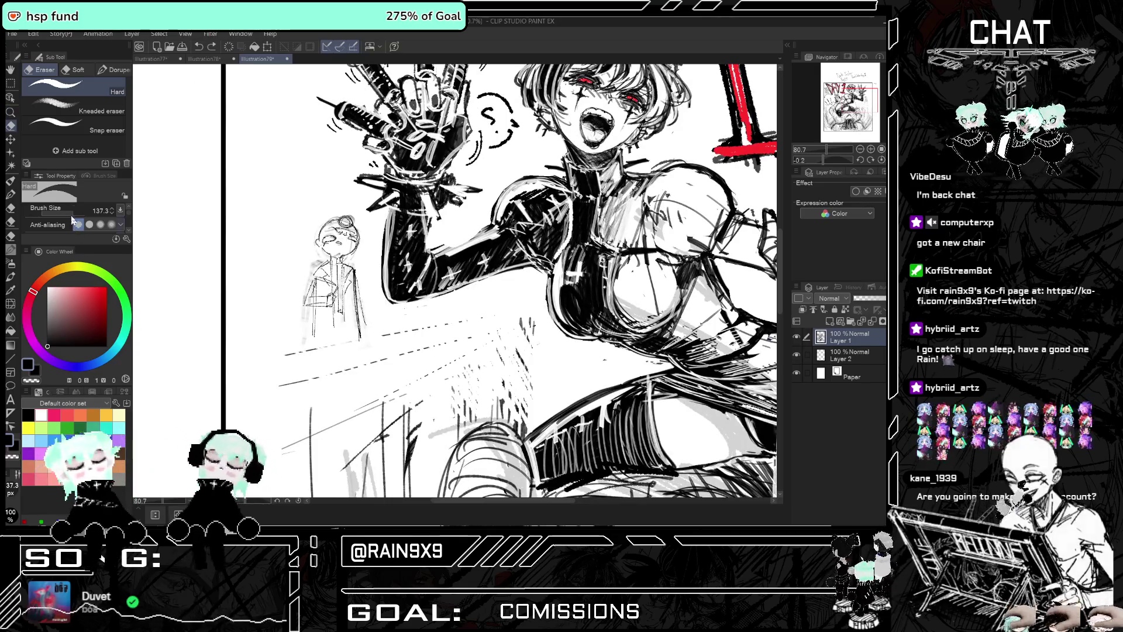
{"action": "left_click", "coordinate": [69, 219]}
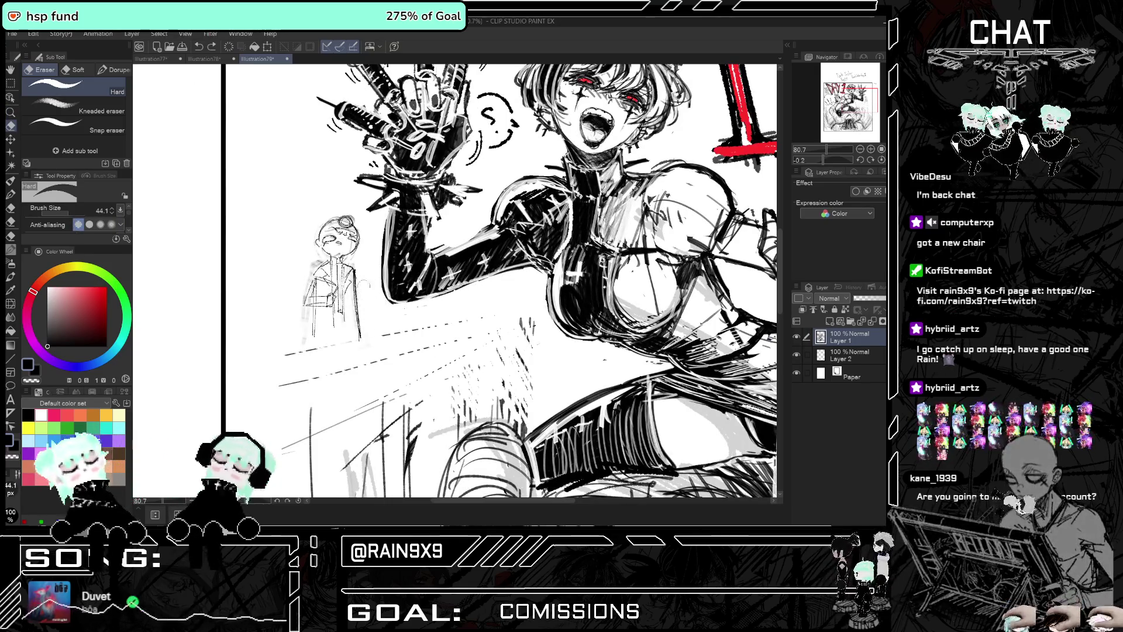
{"action": "key", "text": "h"}
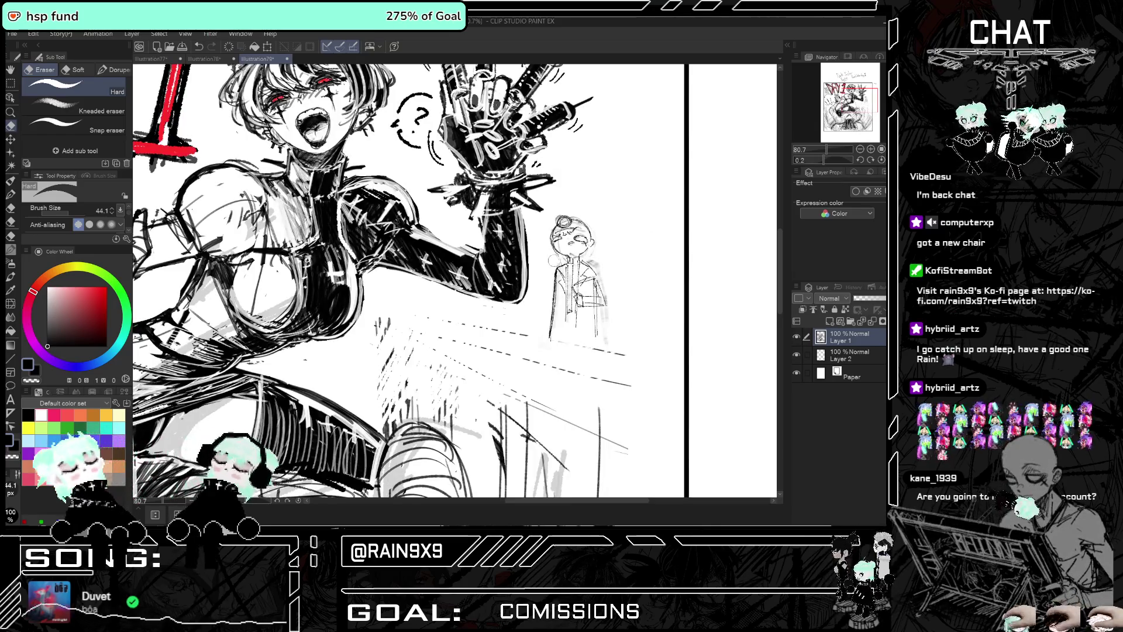
{"action": "left_click_drag", "start_coordinate": [605, 265], "coordinate": [609, 299]}
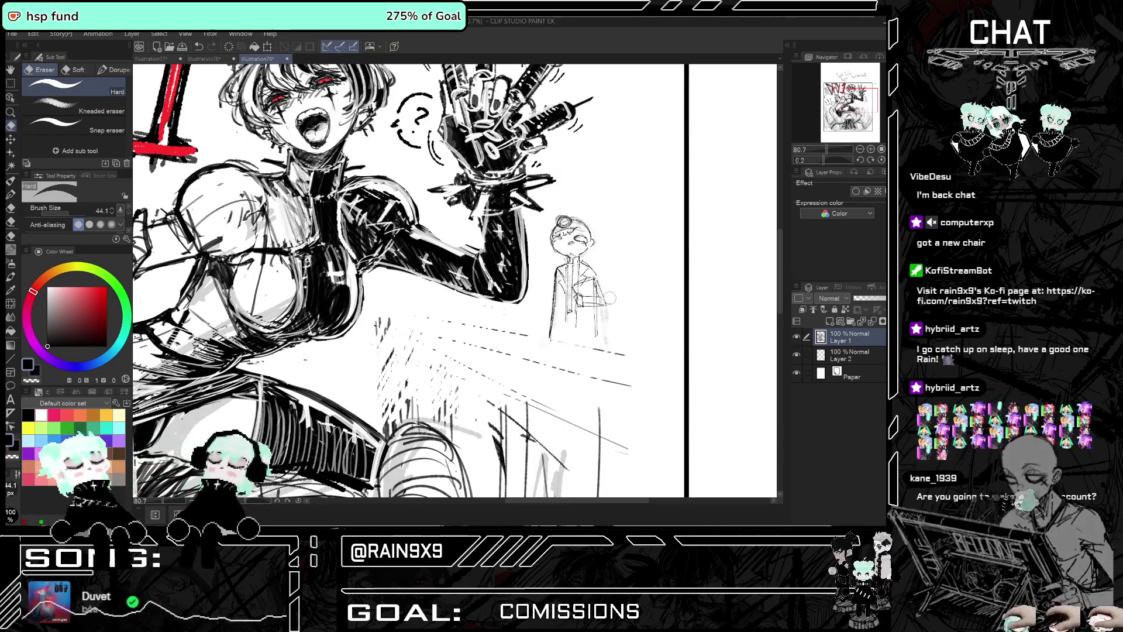
{"action": "scroll", "coordinate": [608, 295], "scroll_direction": "down", "scroll_amount": 1}
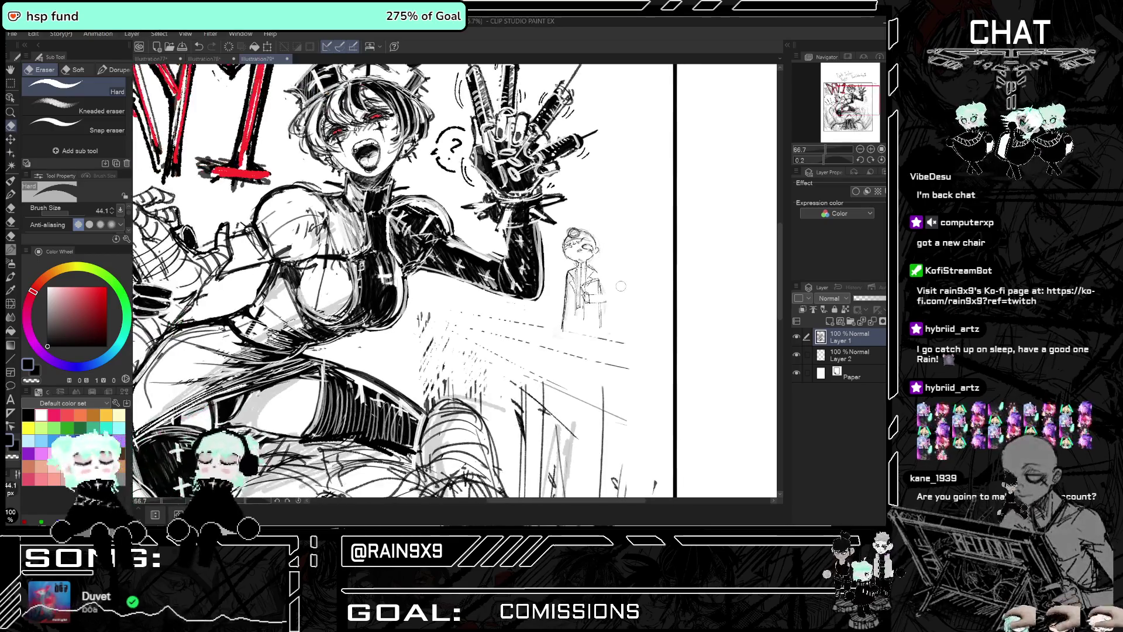
{"action": "scroll", "coordinate": [609, 295], "scroll_direction": "down", "scroll_amount": 1}
{"action": "scroll", "coordinate": [569, 326], "scroll_direction": "up", "scroll_amount": 1}
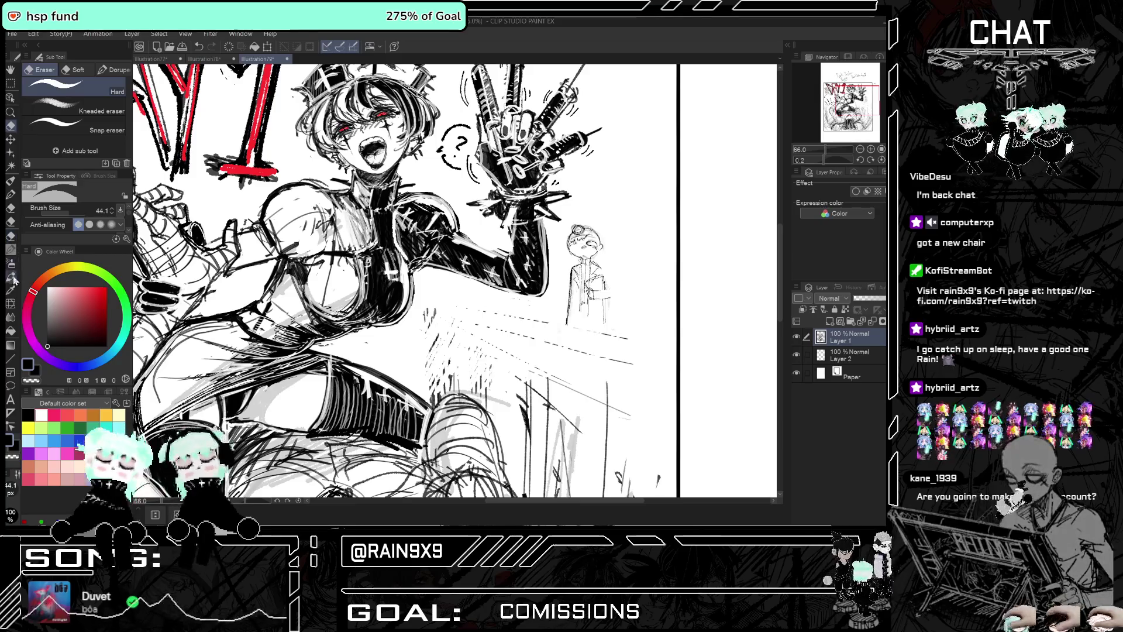
{"action": "left_click", "coordinate": [11, 251]}
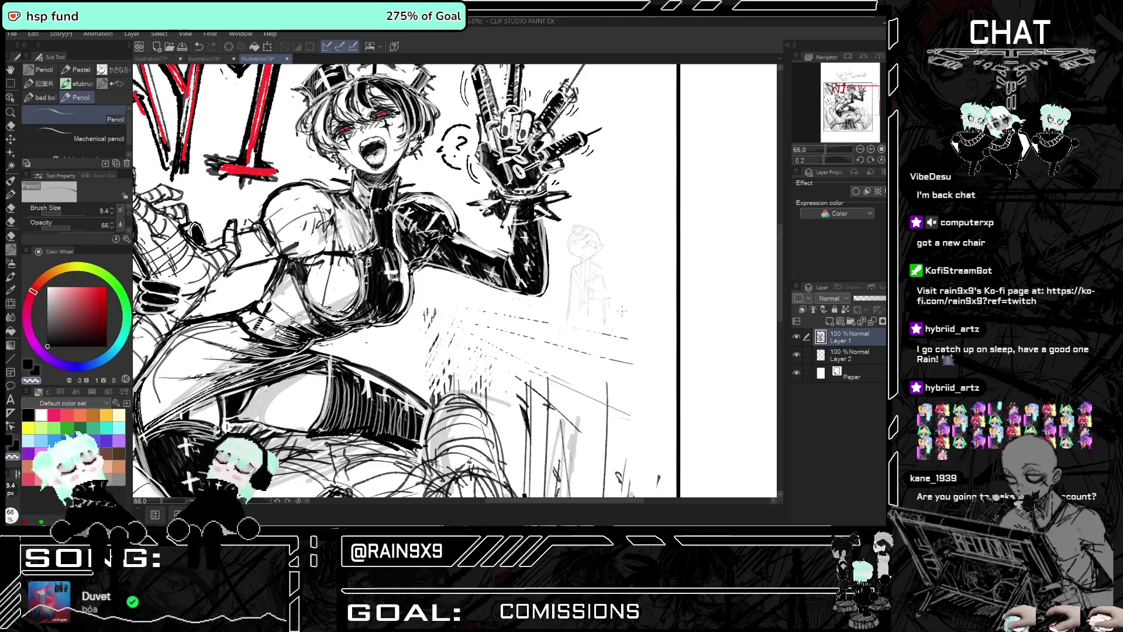
Select the Soft eraser, enlarge it to size 99.2 and zoom out to the whole page
{"action": "scroll", "coordinate": [503, 281], "scroll_direction": "down", "scroll_amount": 2}
{"action": "scroll", "coordinate": [504, 281], "scroll_direction": "down", "scroll_amount": 3}
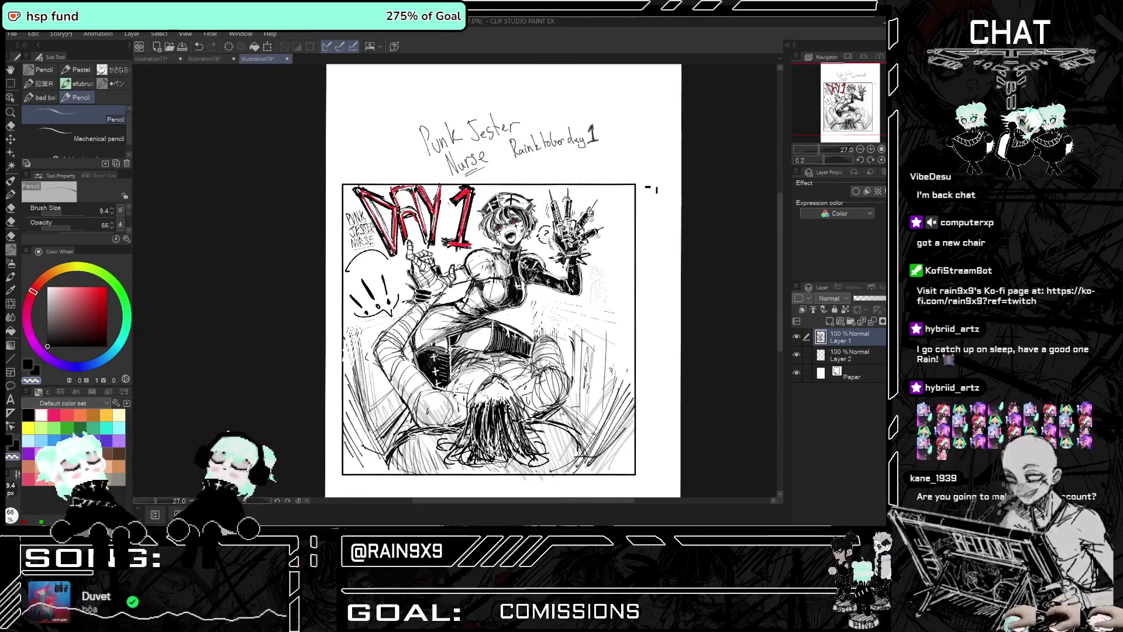
{"action": "scroll", "coordinate": [618, 341], "scroll_direction": "up", "scroll_amount": 2}
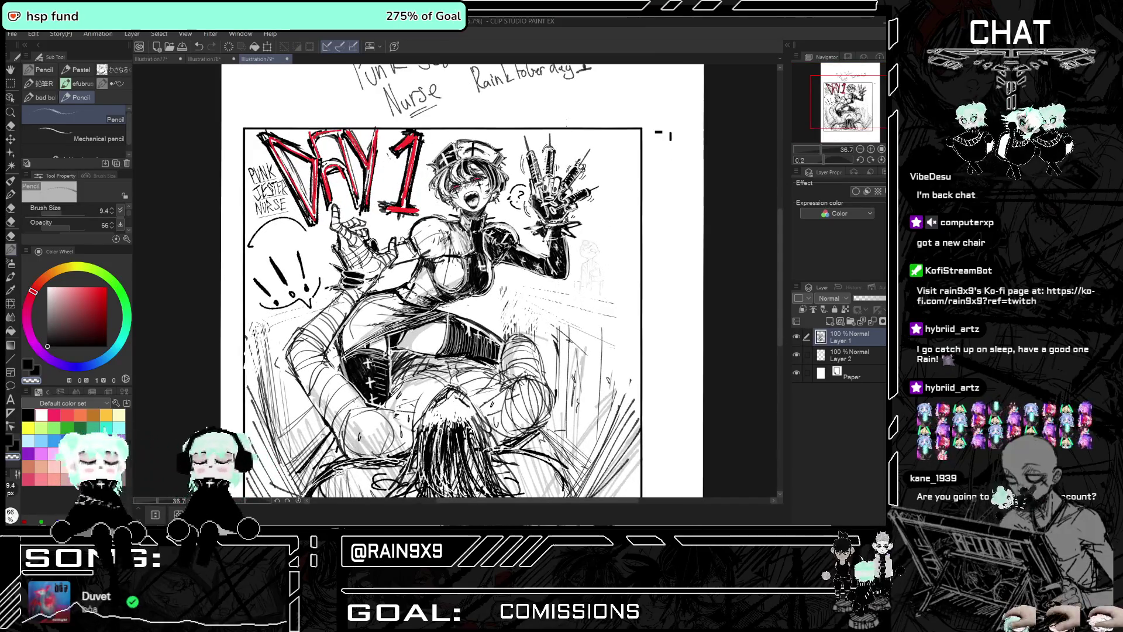
{"action": "left_click", "coordinate": [11, 125]}
{"action": "left_click", "coordinate": [78, 70]}
{"action": "left_click_drag", "start_coordinate": [73, 212], "coordinate": [77, 212]}
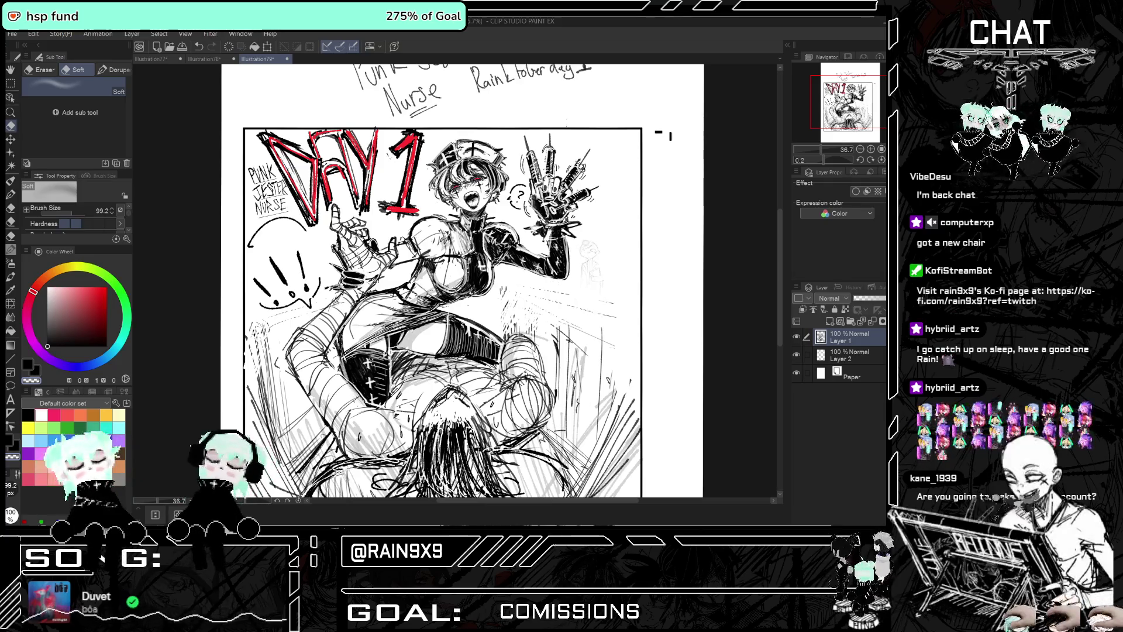
{"action": "key", "text": "ctrl+minus"}
{"action": "key", "text": "ctrl+minus"}
{"action": "key", "text": "ctrl+minus"}
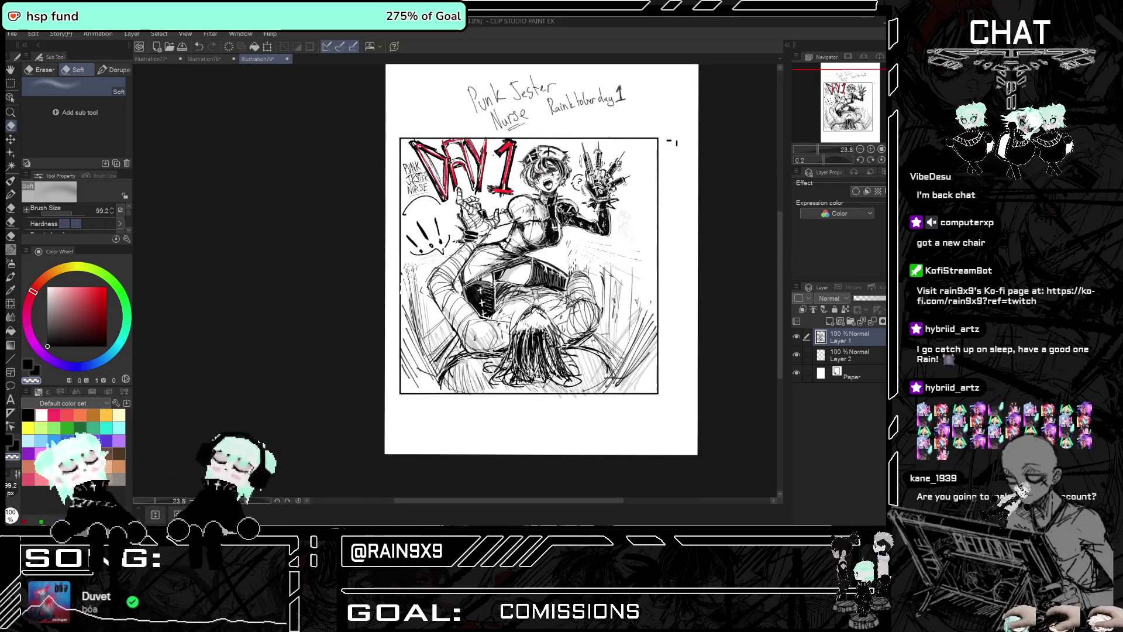
Check Layer 1's contents by toggling its visibility, then merge it into Layer 2
{"action": "key", "text": "ctrl+plus"}
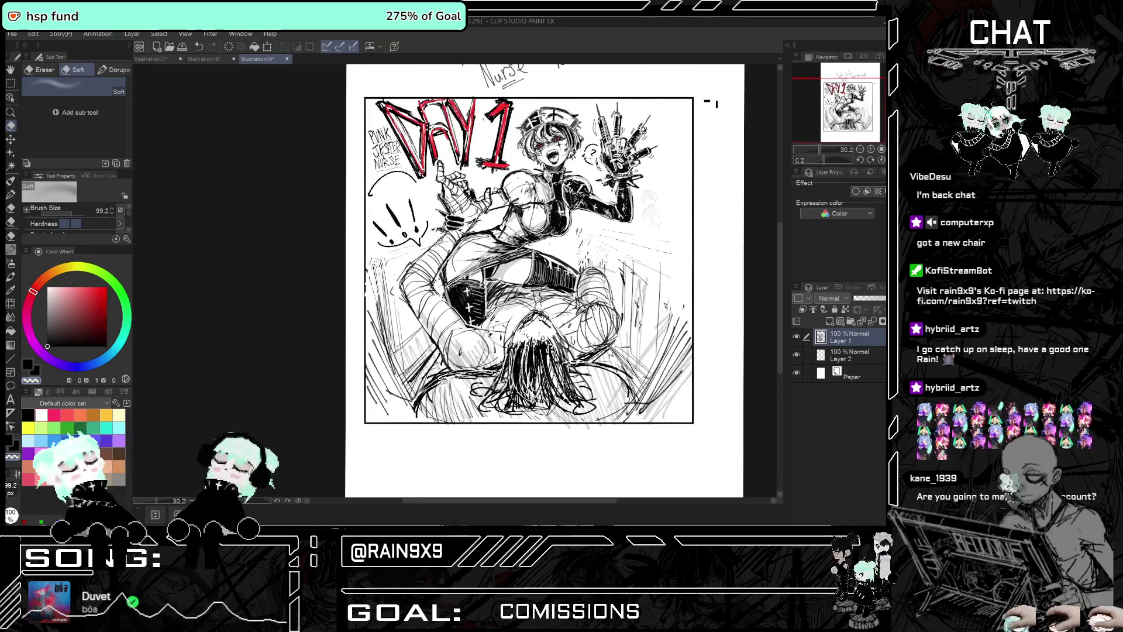
{"action": "key", "text": "ctrl+minus"}
{"action": "key", "text": "ctrl+plus"}
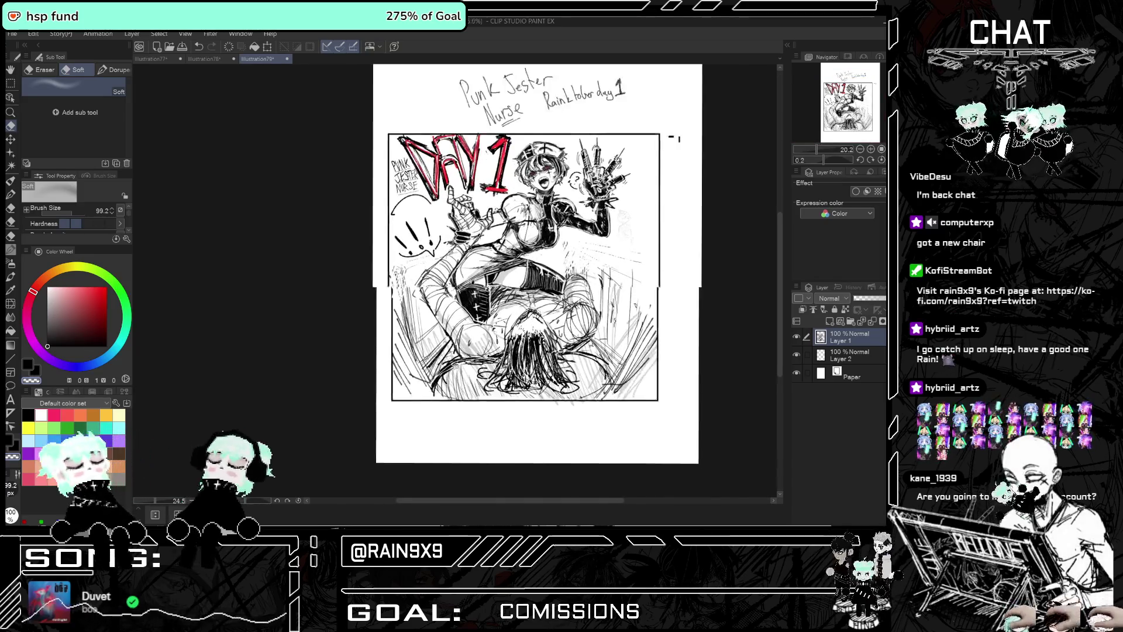
{"action": "key", "text": "ctrl+plus"}
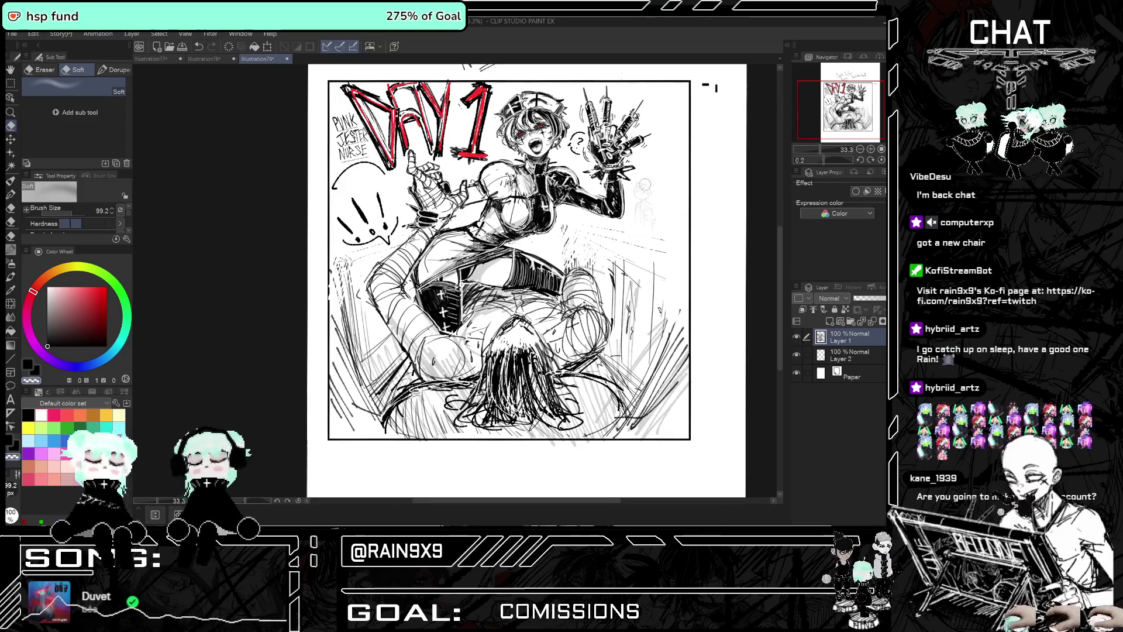
{"action": "scroll", "coordinate": [591, 306], "scroll_direction": "down", "scroll_amount": 1}
{"action": "scroll", "coordinate": [591, 305], "scroll_direction": "down", "scroll_amount": 1}
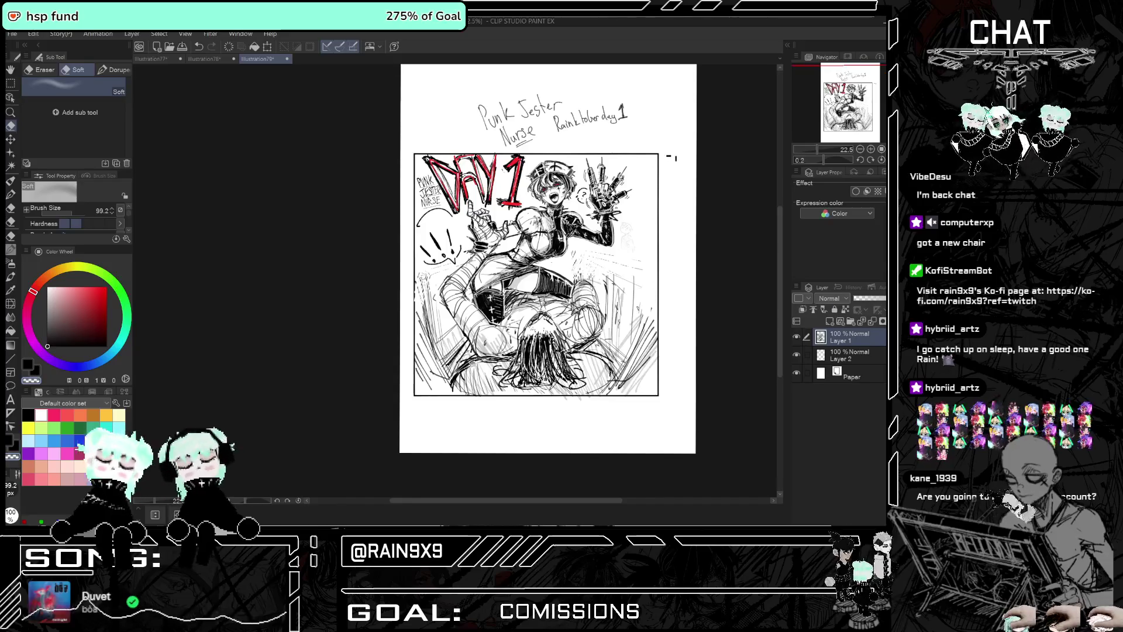
{"action": "left_click", "coordinate": [797, 337]}
{"action": "left_click", "coordinate": [797, 337]}
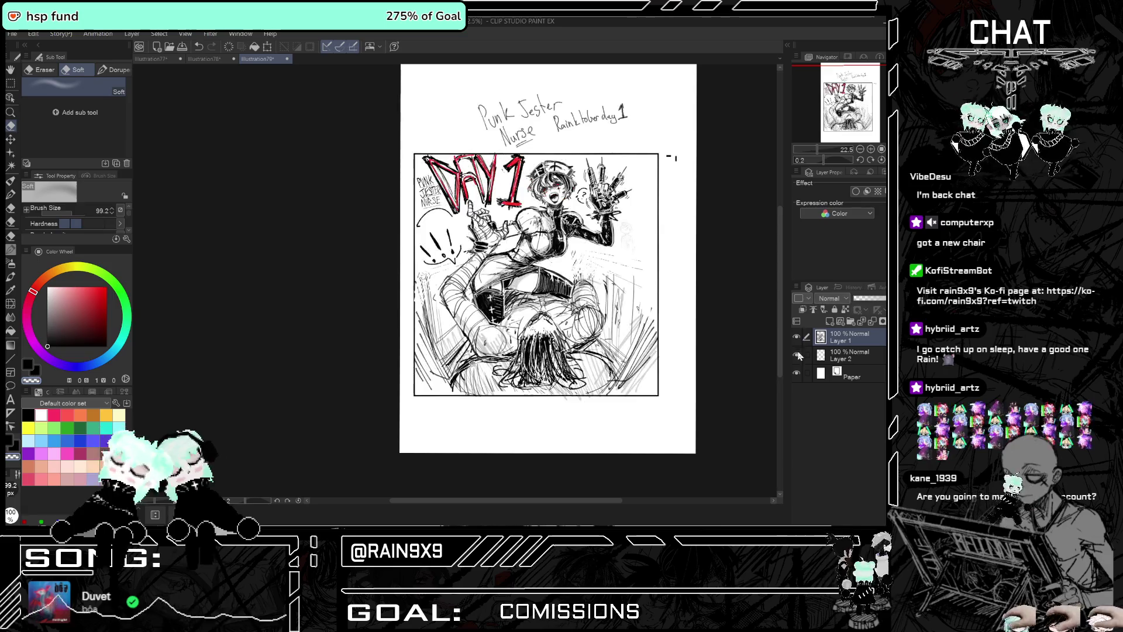
{"action": "key", "text": "ctrl+minus"}
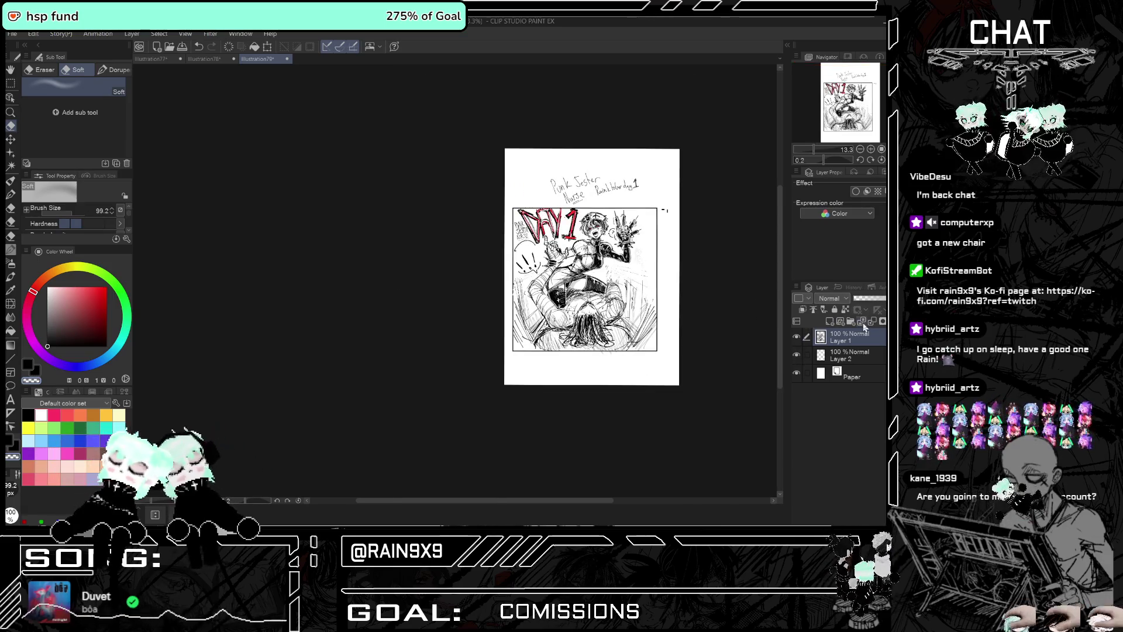
{"action": "left_click", "coordinate": [872, 321]}
Erase the handwritten title above the panel with a large Hard eraser
{"action": "scroll", "coordinate": [660, 186], "scroll_direction": "up", "scroll_amount": 3}
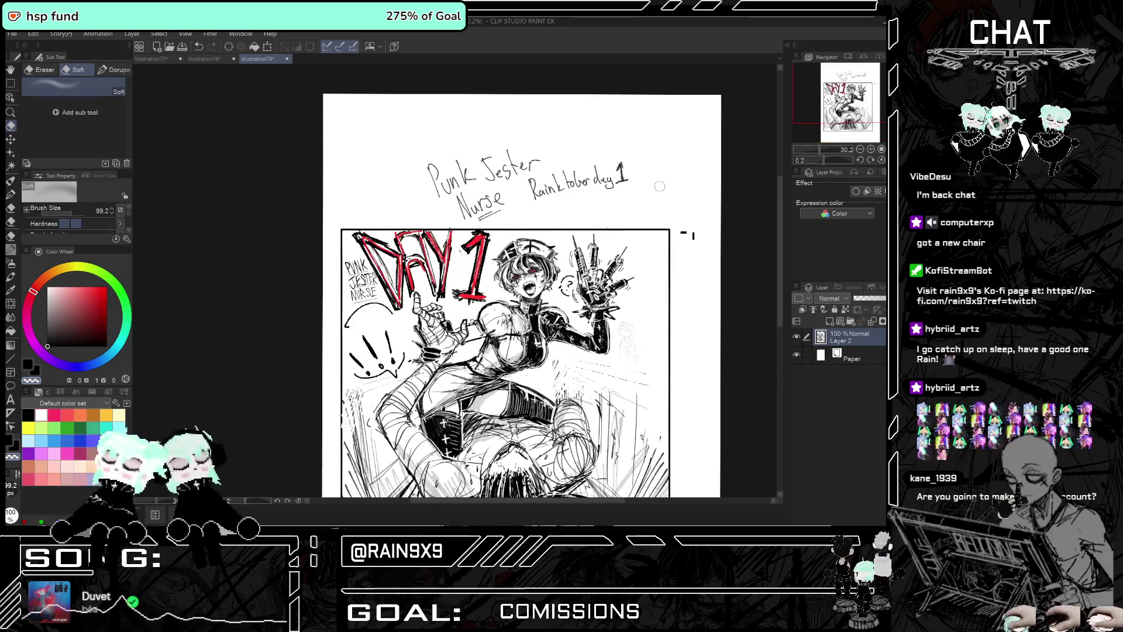
{"action": "left_click", "coordinate": [44, 69]}
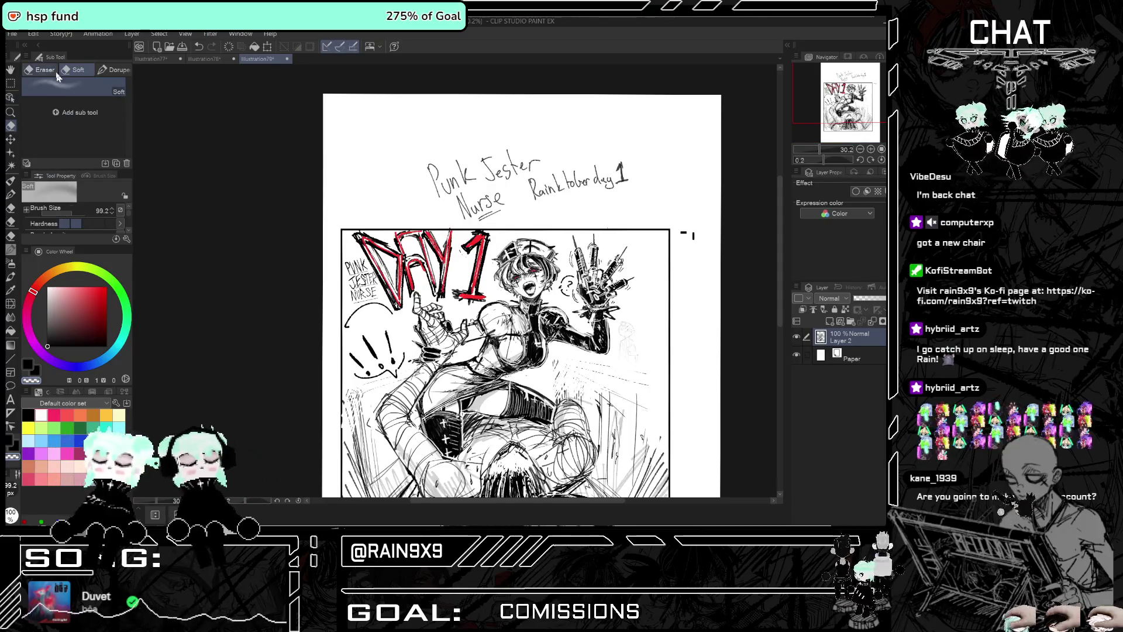
{"action": "left_click_drag", "start_coordinate": [92, 209], "coordinate": [108, 211]}
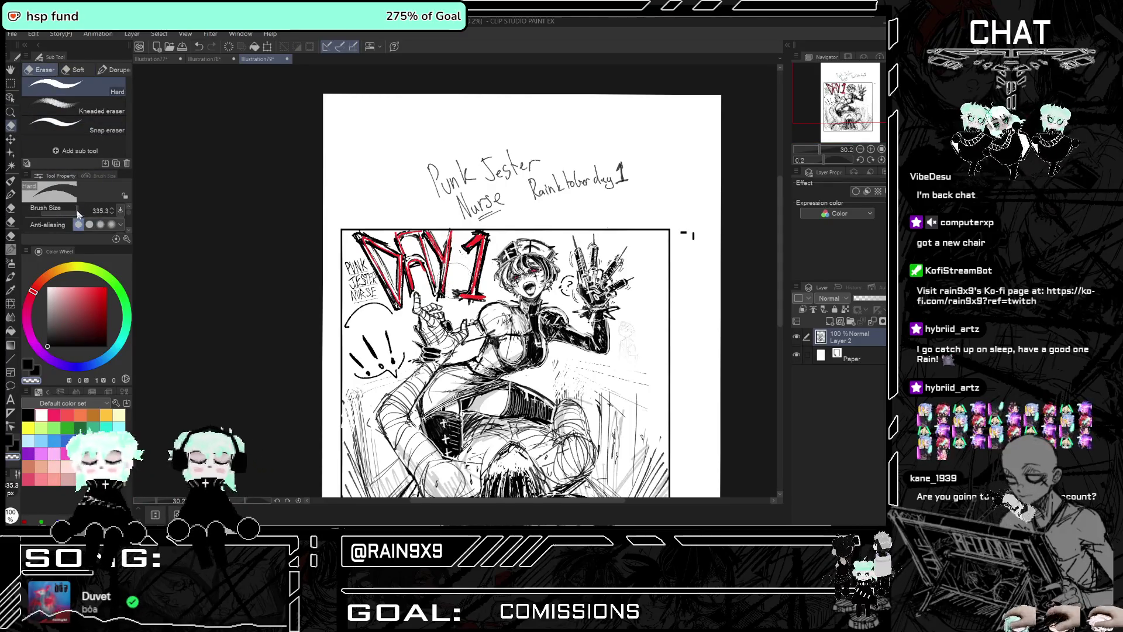
{"action": "mouse_move", "coordinate": [424, 176]}
{"action": "left_mouse_down"}
{"action": "mouse_move", "coordinate": [543, 170]}
{"action": "mouse_move", "coordinate": [696, 230]}
{"action": "mouse_move", "coordinate": [611, 178]}
{"action": "left_mouse_up"}
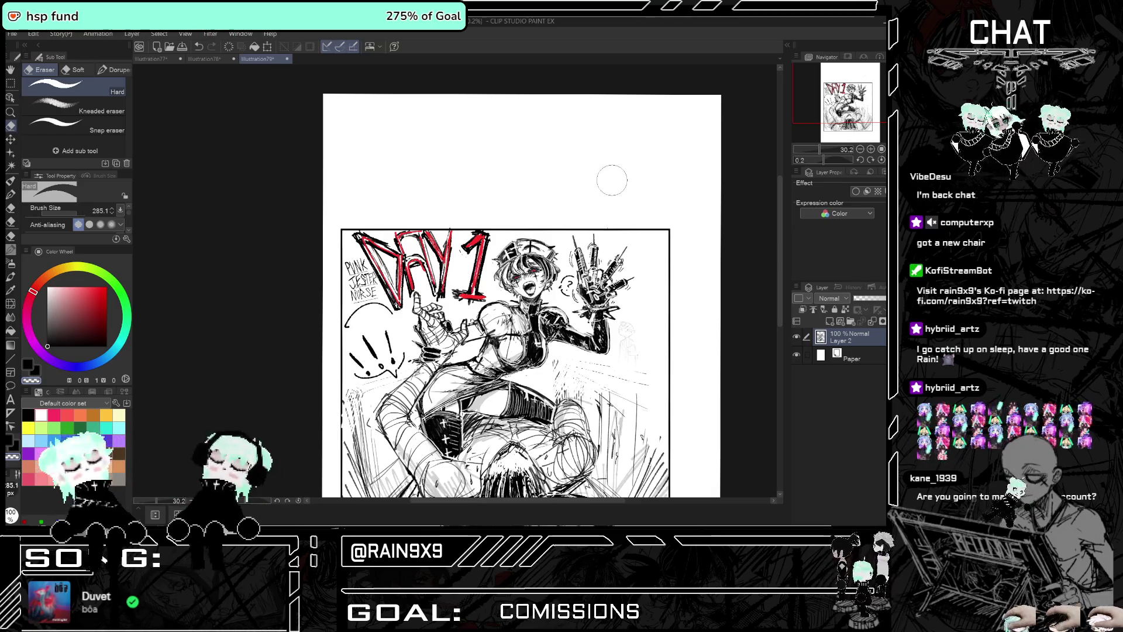
{"action": "key", "text": "p"}
{"action": "left_click", "coordinate": [13, 180]}
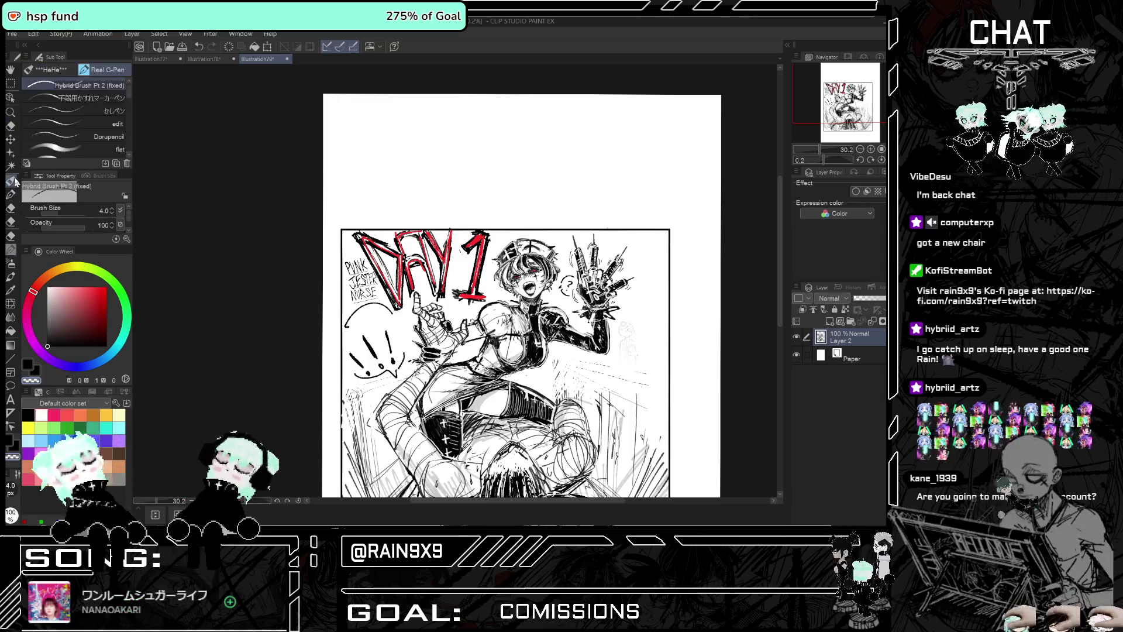
{"action": "scroll", "coordinate": [429, 111], "scroll_direction": "up", "scroll_amount": 4}
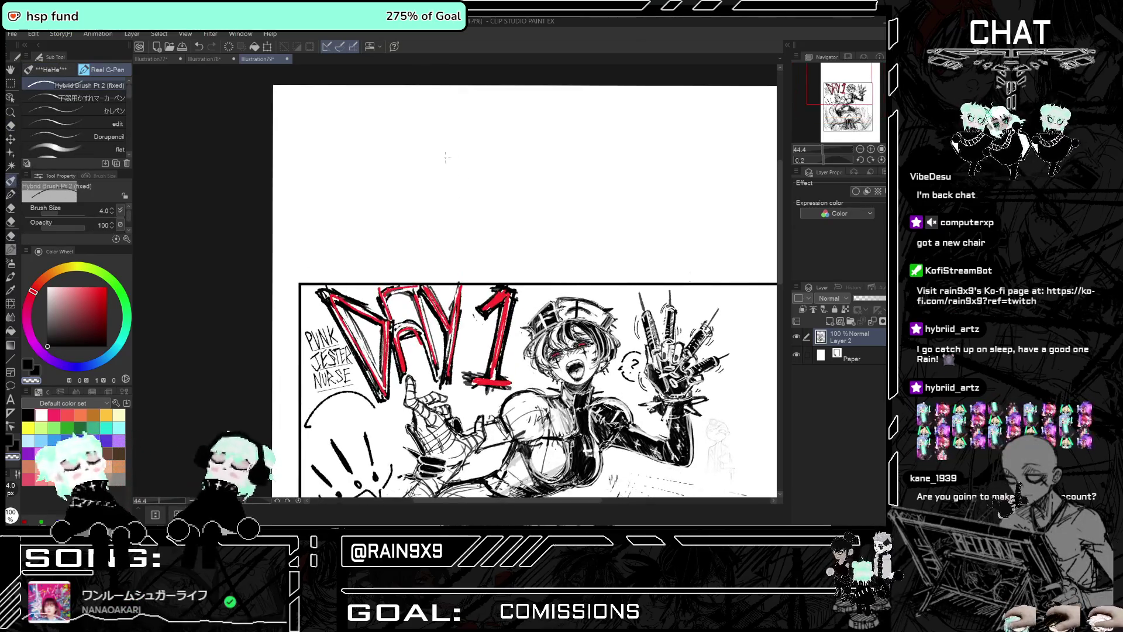
Pick a dark ink colour and draw the oval head outline in the blank space above the panel
{"action": "left_click", "coordinate": [54, 346]}
{"action": "left_click", "coordinate": [49, 346]}
{"action": "left_click_drag", "start_coordinate": [415, 113], "coordinate": [459, 184]}
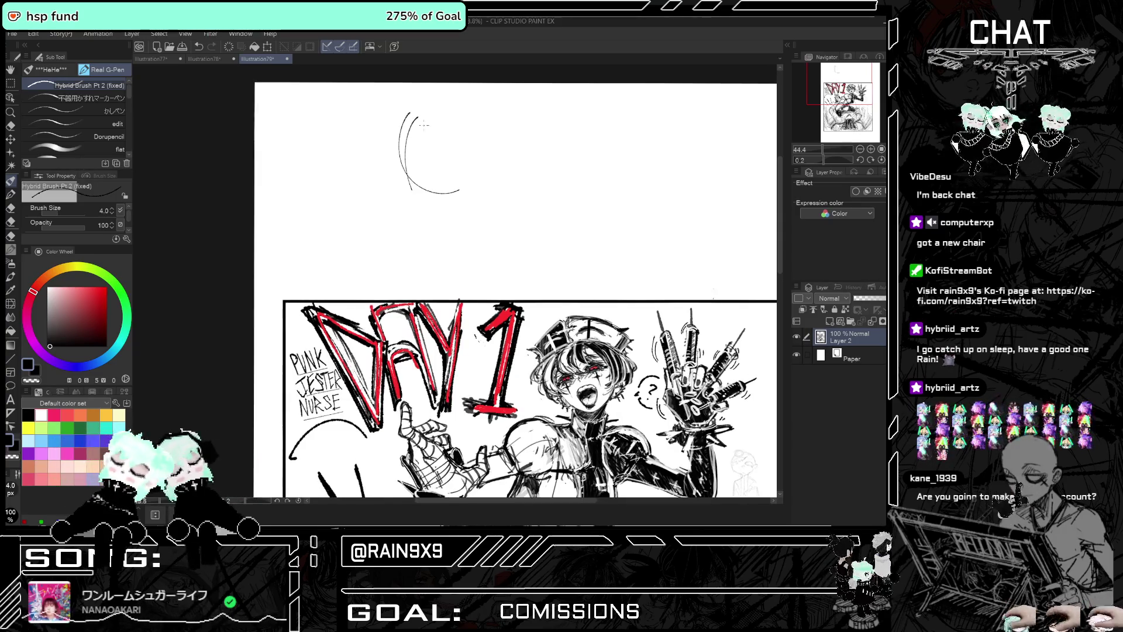
{"action": "scroll", "coordinate": [459, 197], "scroll_direction": "up", "scroll_amount": 2}
{"action": "scroll", "coordinate": [463, 177], "scroll_direction": "up", "scroll_amount": 1}
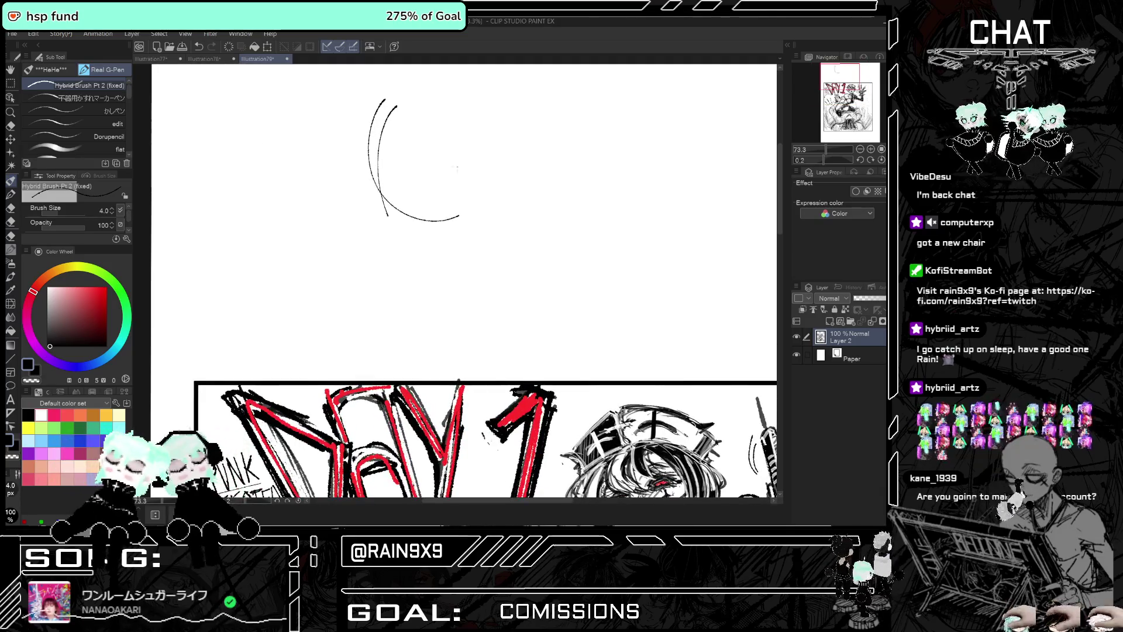
{"action": "scroll", "coordinate": [450, 172], "scroll_direction": "down", "scroll_amount": 1}
{"action": "scroll", "coordinate": [451, 172], "scroll_direction": "up", "scroll_amount": 1}
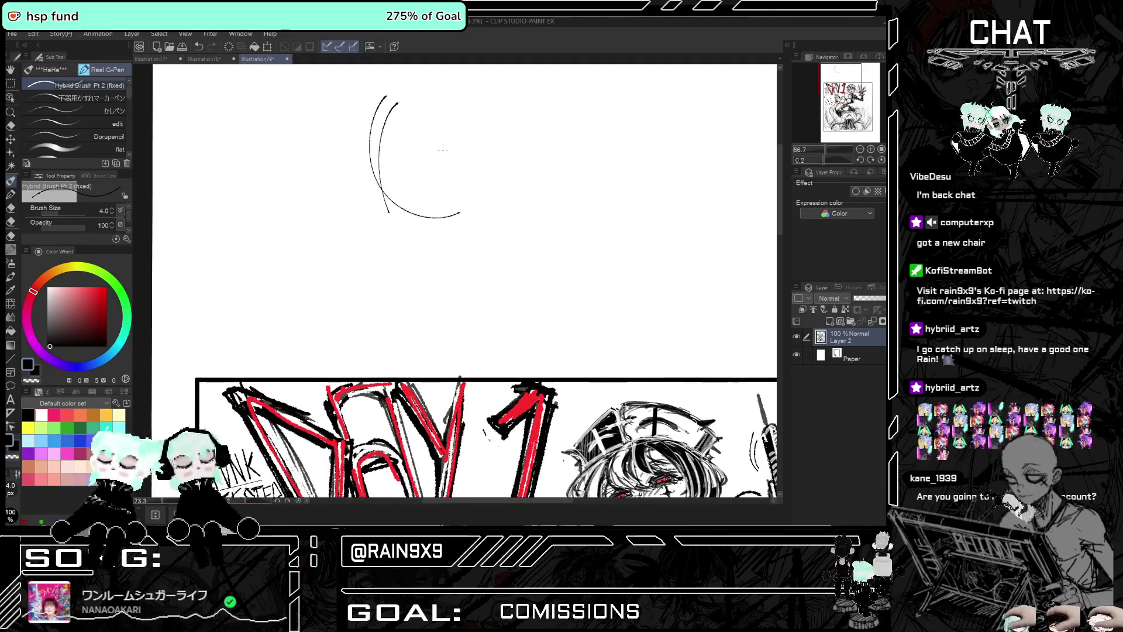
{"action": "scroll", "coordinate": [443, 141], "scroll_direction": "up", "scroll_amount": 1}
{"action": "left_click_drag", "start_coordinate": [378, 88], "coordinate": [468, 199]}
{"action": "left_click_drag", "start_coordinate": [427, 76], "coordinate": [477, 175]}
{"action": "left_click_drag", "start_coordinate": [369, 192], "coordinate": [430, 245]}
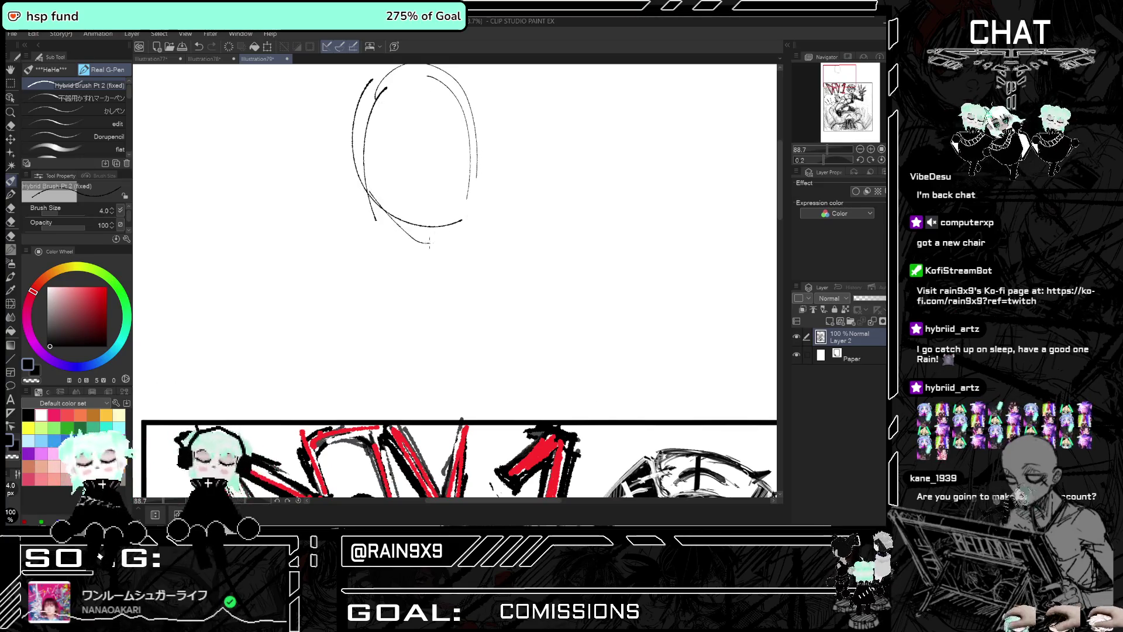
{"action": "mouse_move", "coordinate": [440, 186]}
{"action": "left_mouse_down"}
{"action": "mouse_move", "coordinate": [434, 198]}
{"action": "mouse_move", "coordinate": [467, 180]}
{"action": "mouse_move", "coordinate": [408, 193]}
{"action": "left_mouse_up"}
{"action": "key", "text": "ctrl+z"}
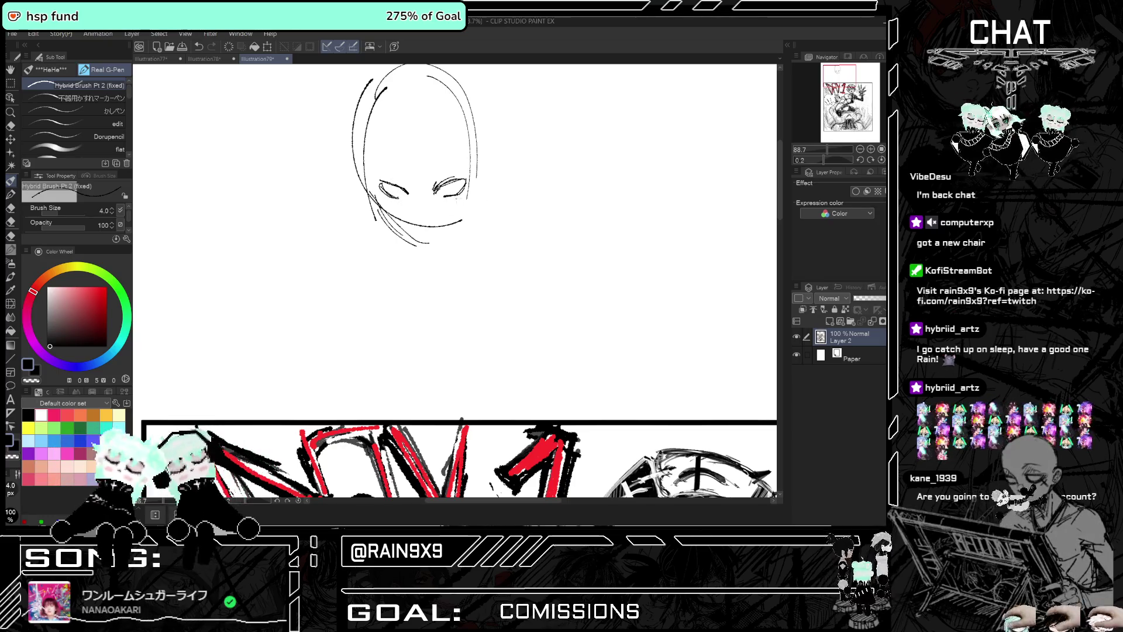
Draw the nose, an ear, the hairline and hair strands falling over the face
{"action": "left_click_drag", "start_coordinate": [419, 218], "coordinate": [423, 226]}
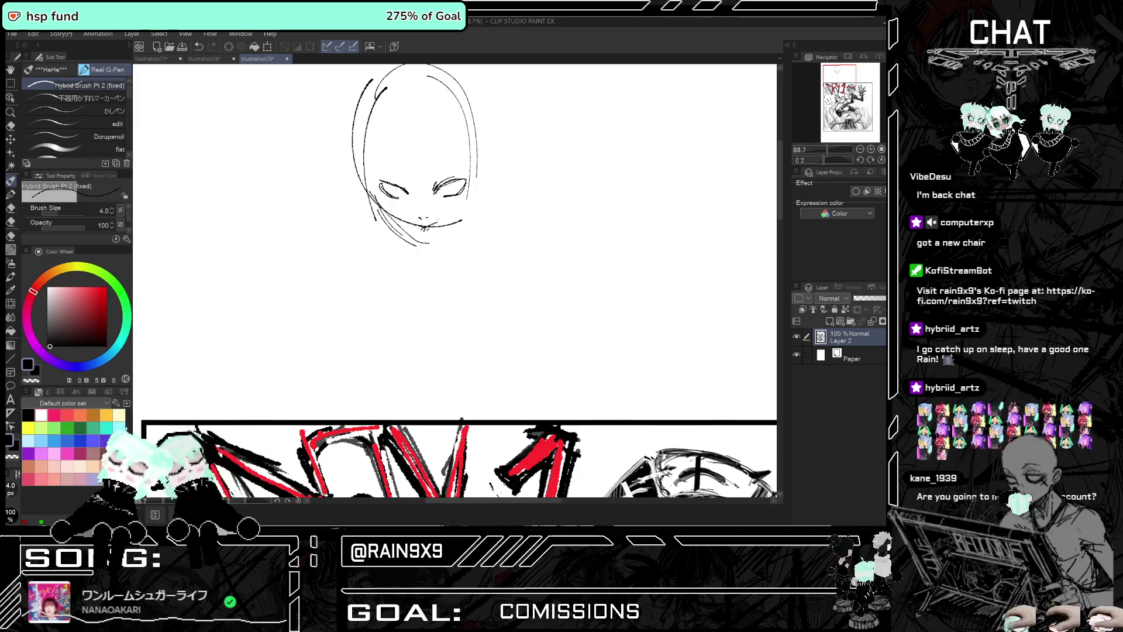
{"action": "left_click_drag", "start_coordinate": [475, 173], "coordinate": [475, 188]}
{"action": "left_click_drag", "start_coordinate": [380, 96], "coordinate": [427, 89]}
{"action": "left_click_drag", "start_coordinate": [391, 127], "coordinate": [468, 131]}
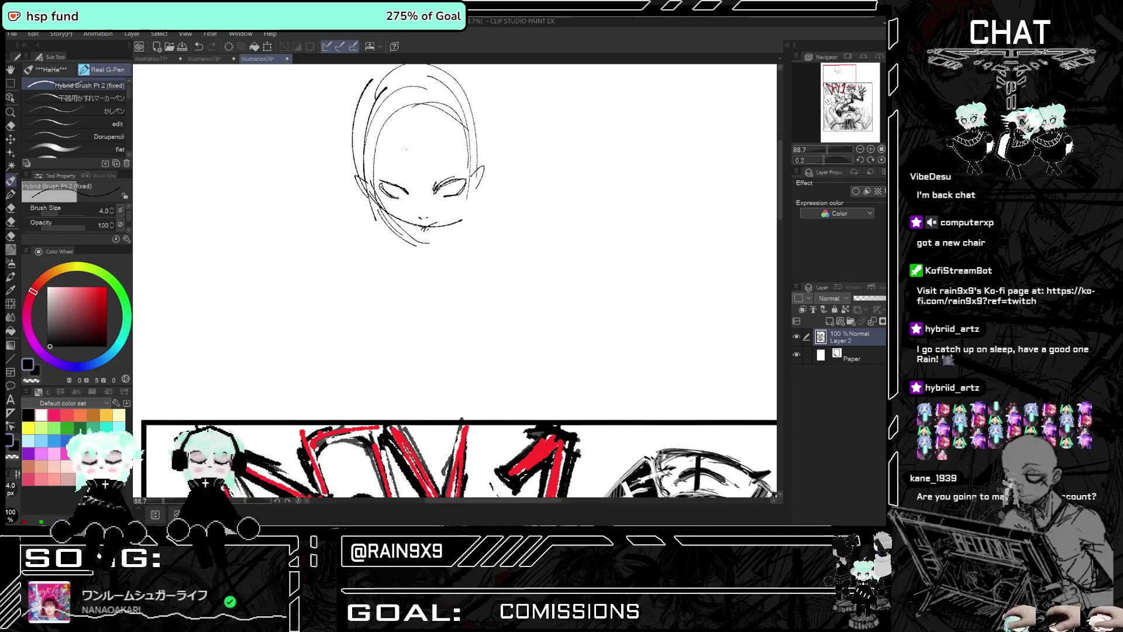
{"action": "left_click_drag", "start_coordinate": [407, 128], "coordinate": [409, 167]}
{"action": "left_click_drag", "start_coordinate": [419, 146], "coordinate": [436, 214]}
{"action": "mouse_move", "coordinate": [439, 134]}
{"action": "left_mouse_down"}
{"action": "mouse_move", "coordinate": [472, 202]}
{"action": "mouse_move", "coordinate": [432, 245]}
{"action": "left_mouse_up"}
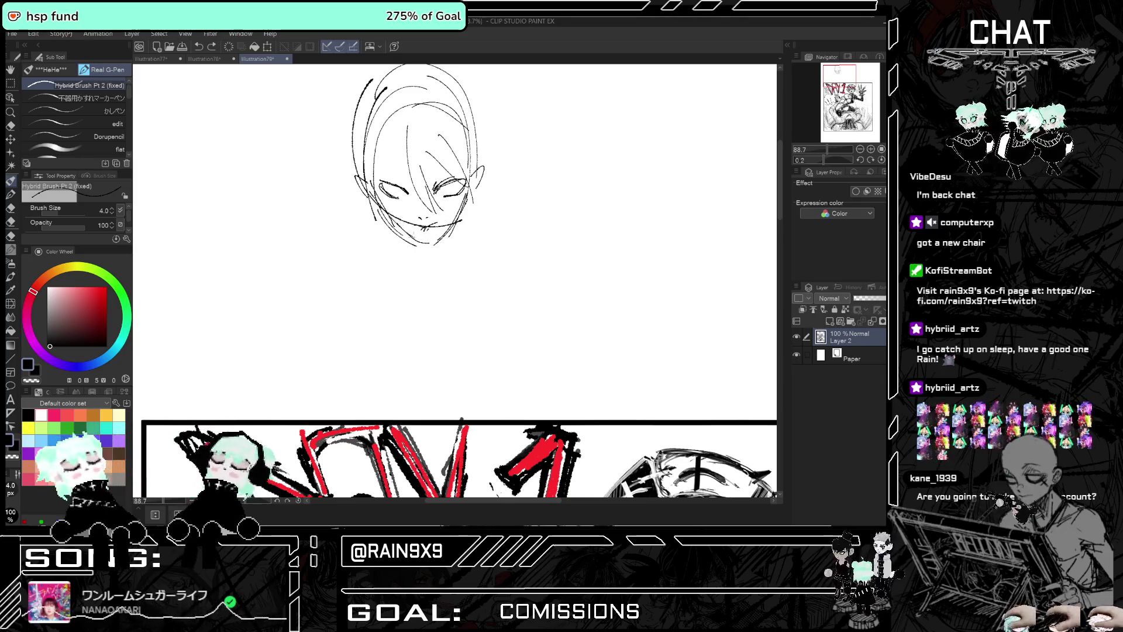
Strengthen the jaw, refine the right eye, add eyebrows and redraw the left side of the neck
{"action": "left_click_drag", "start_coordinate": [392, 217], "coordinate": [433, 246]}
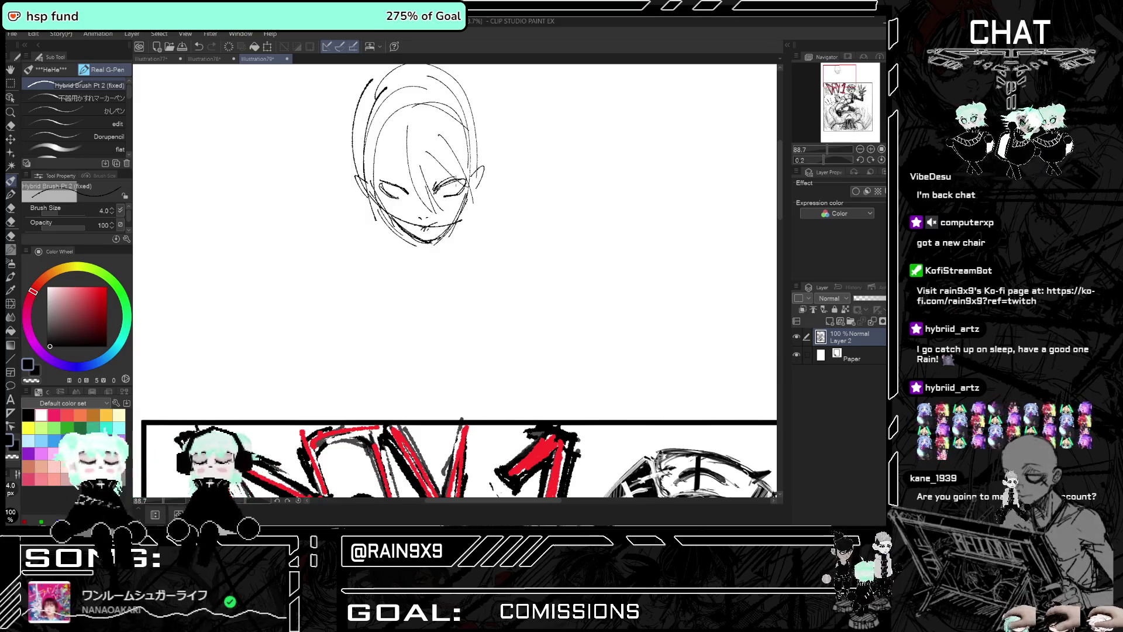
{"action": "mouse_move", "coordinate": [464, 186]}
{"action": "left_mouse_down"}
{"action": "mouse_move", "coordinate": [446, 200]}
{"action": "mouse_move", "coordinate": [391, 196]}
{"action": "left_mouse_up"}
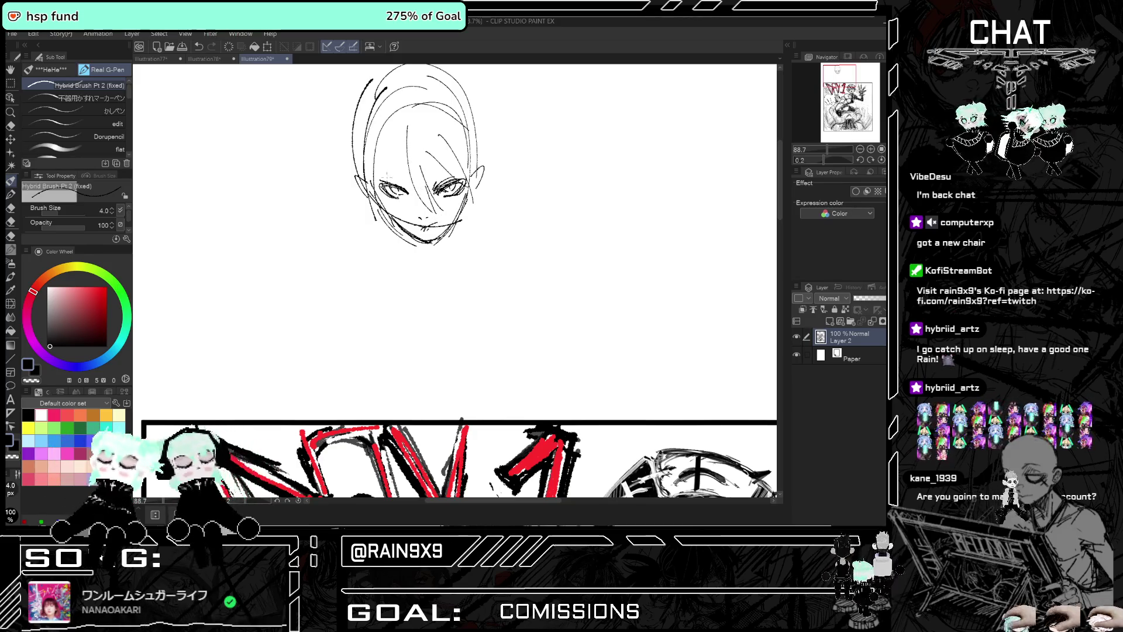
{"action": "left_click_drag", "start_coordinate": [386, 176], "coordinate": [456, 166]}
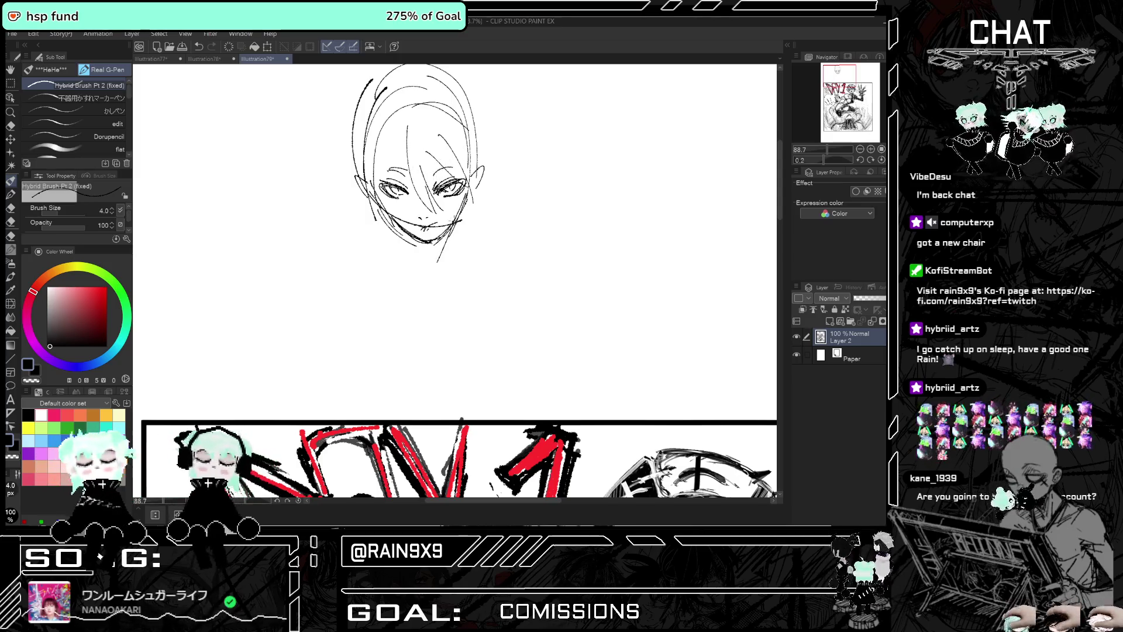
{"action": "key", "text": "ctrl+z"}
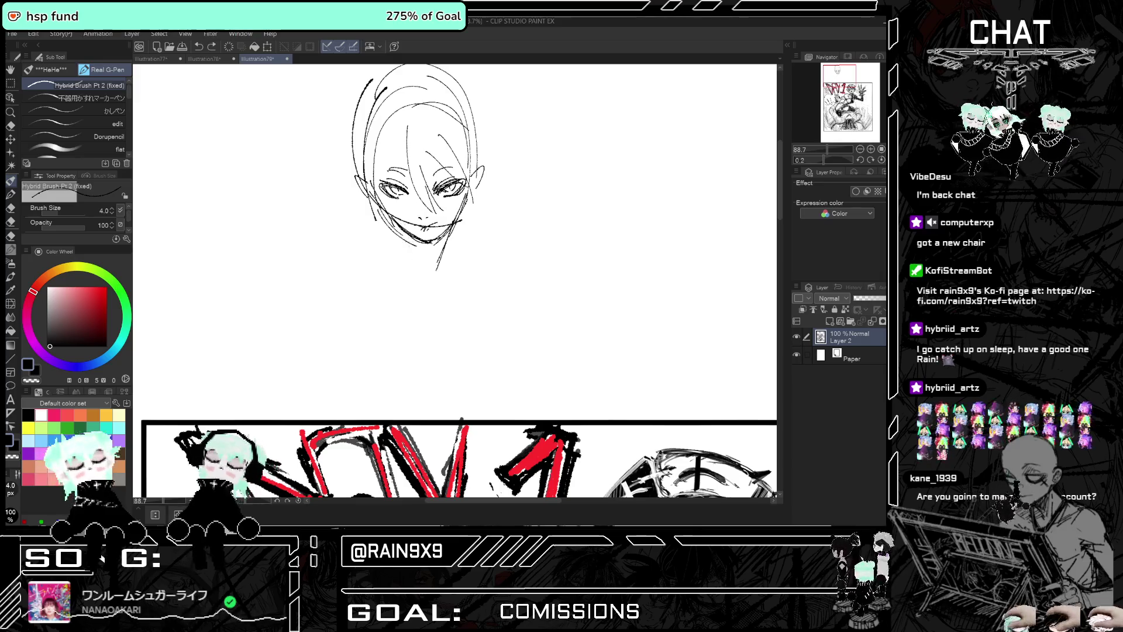
{"action": "left_click_drag", "start_coordinate": [393, 222], "coordinate": [417, 288]}
{"action": "key", "text": "ctrl+z"}
{"action": "key", "text": "ctrl+z"}
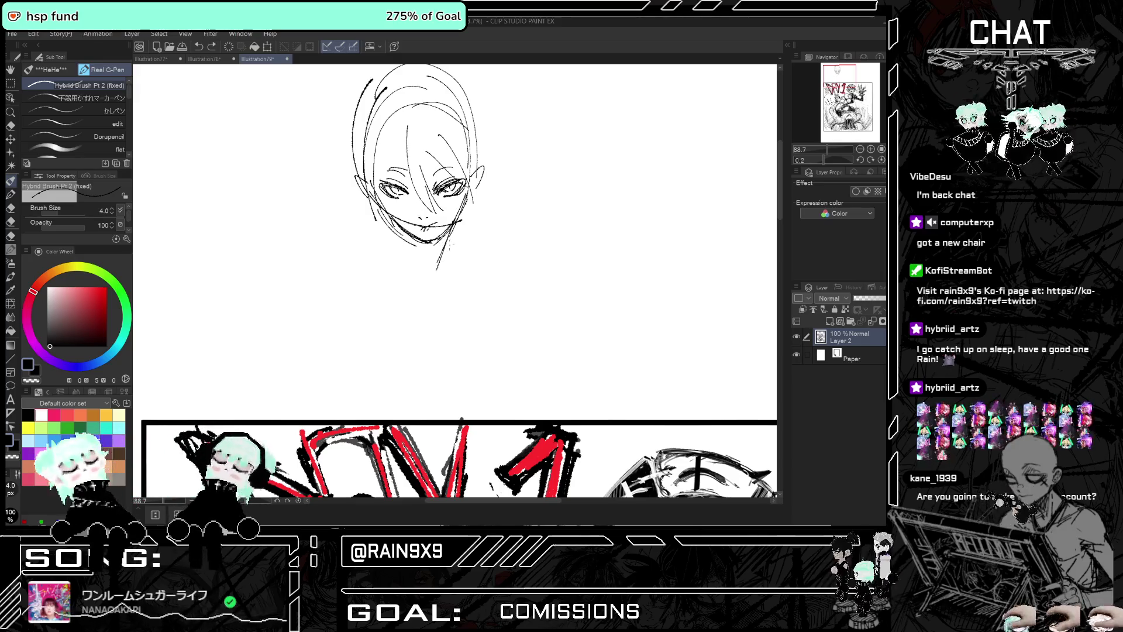
{"action": "mouse_move", "coordinate": [413, 250]}
{"action": "left_mouse_down"}
{"action": "mouse_move", "coordinate": [411, 283]}
{"action": "mouse_move", "coordinate": [404, 268]}
{"action": "left_mouse_up"}
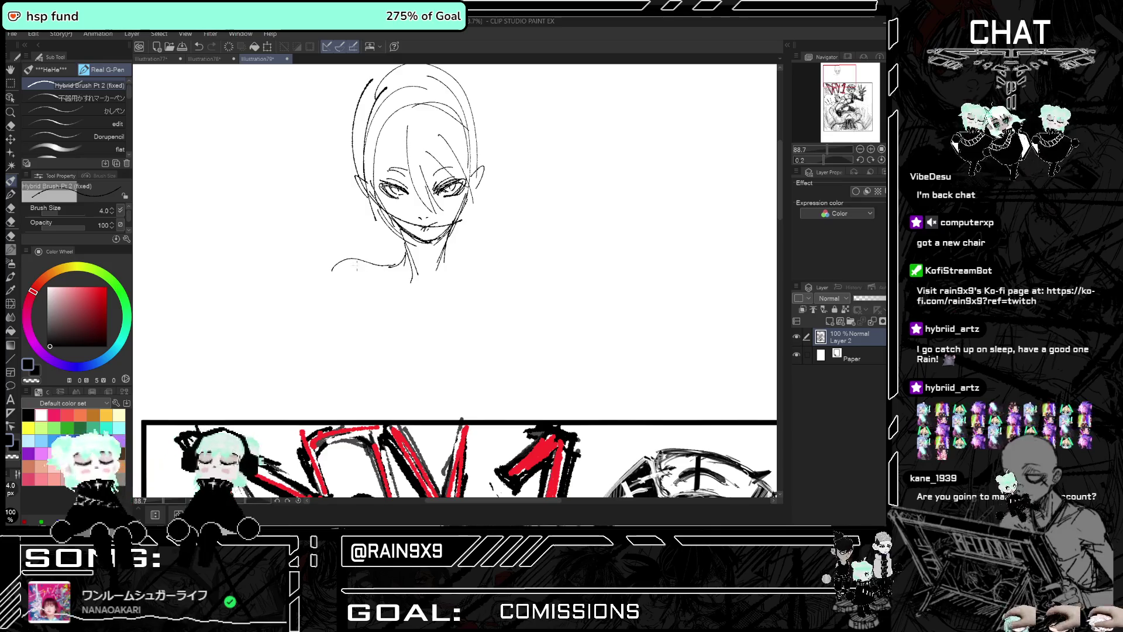
Sketch the right and left shoulders and both chest curves below the head
{"action": "left_click_drag", "start_coordinate": [446, 261], "coordinate": [534, 258]}
{"action": "left_click_drag", "start_coordinate": [517, 261], "coordinate": [523, 288]}
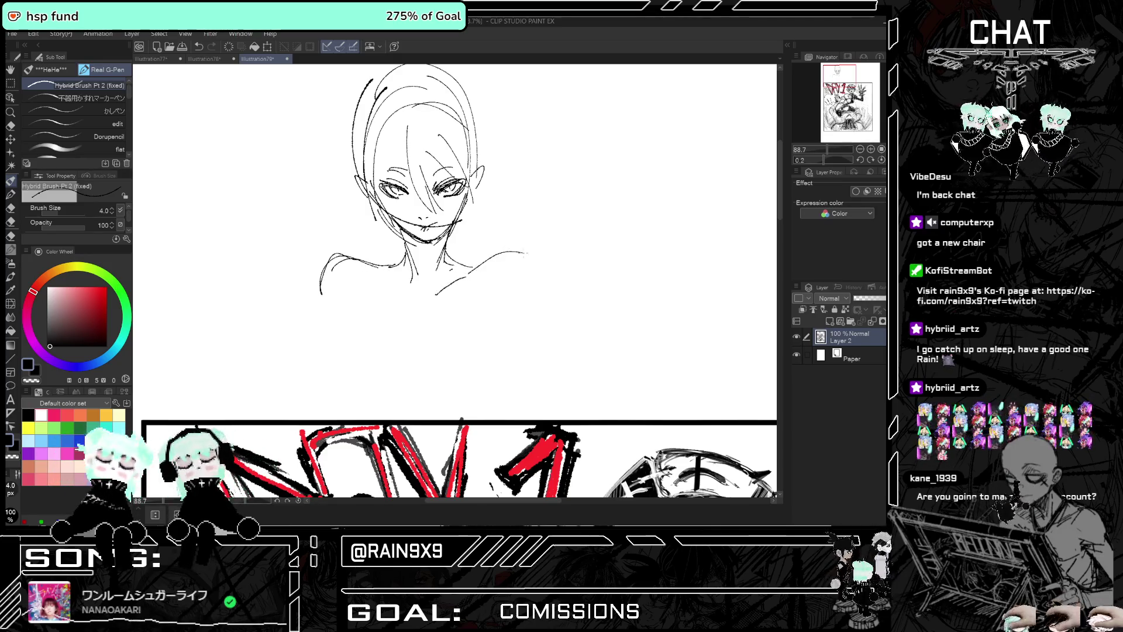
{"action": "left_click_drag", "start_coordinate": [337, 266], "coordinate": [332, 390]}
{"action": "left_click_drag", "start_coordinate": [345, 324], "coordinate": [328, 355]}
{"action": "mouse_move", "coordinate": [483, 305]}
{"action": "left_mouse_down"}
{"action": "mouse_move", "coordinate": [501, 377]}
{"action": "mouse_move", "coordinate": [474, 398]}
{"action": "left_mouse_up"}
{"action": "left_click_drag", "start_coordinate": [497, 357], "coordinate": [472, 405]}
Add torso-side and neck lines and darken the chest and right shoulder outlines
{"action": "left_click_drag", "start_coordinate": [522, 300], "coordinate": [515, 321]}
{"action": "mouse_move", "coordinate": [457, 234]}
{"action": "left_mouse_down"}
{"action": "mouse_move", "coordinate": [446, 261]}
{"action": "mouse_move", "coordinate": [409, 261]}
{"action": "mouse_move", "coordinate": [417, 244]}
{"action": "left_mouse_up"}
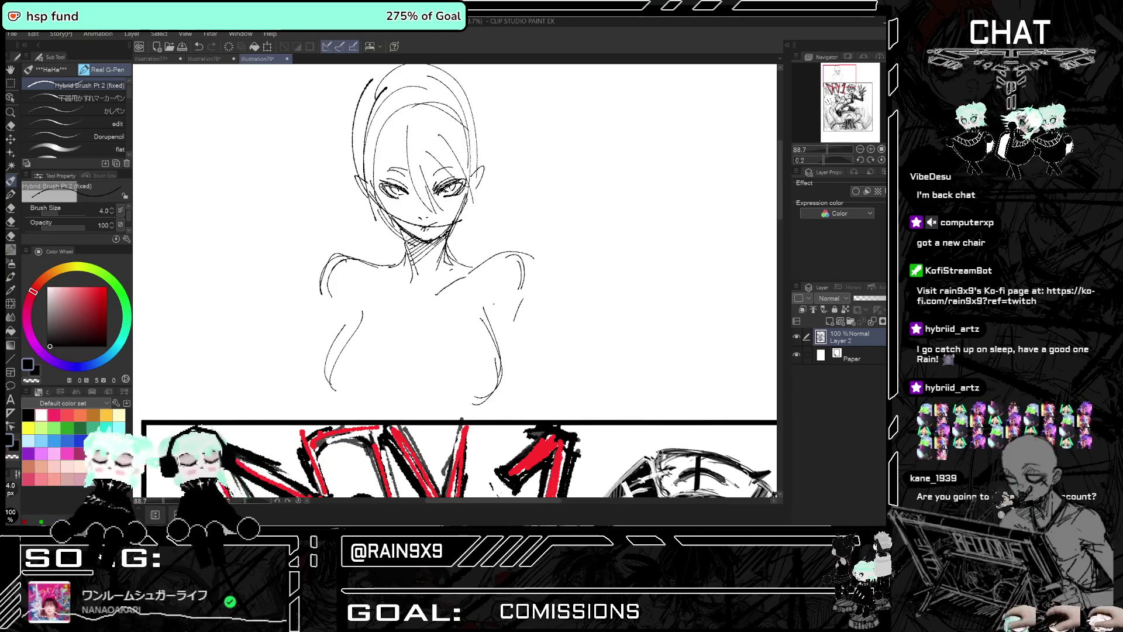
{"action": "left_click_drag", "start_coordinate": [416, 337], "coordinate": [410, 391]}
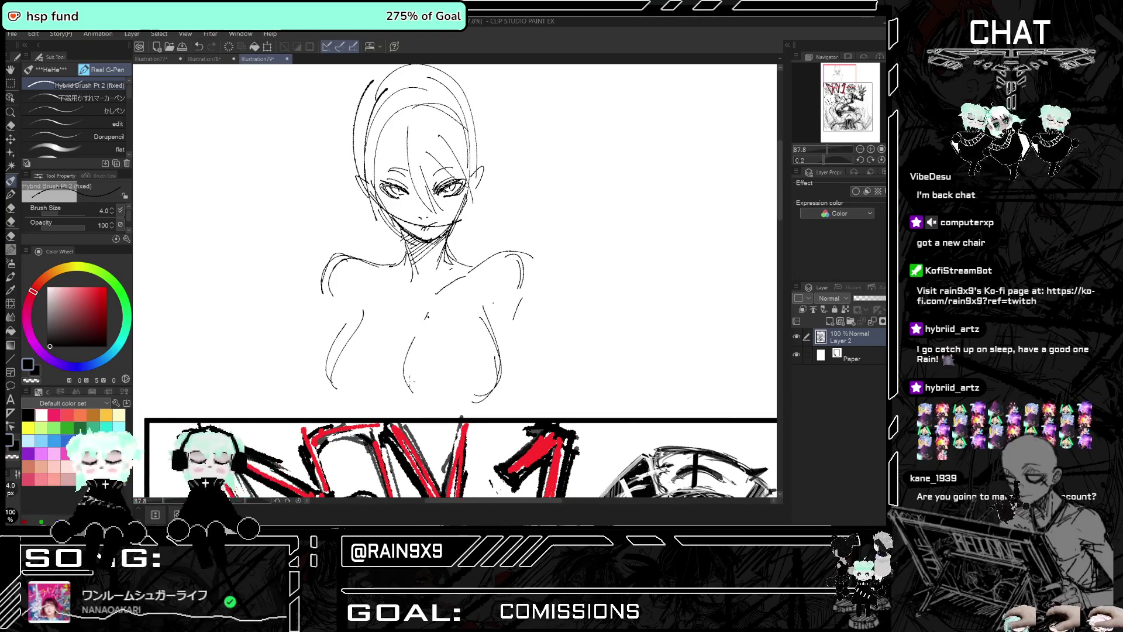
{"action": "left_click_drag", "start_coordinate": [479, 328], "coordinate": [488, 402]}
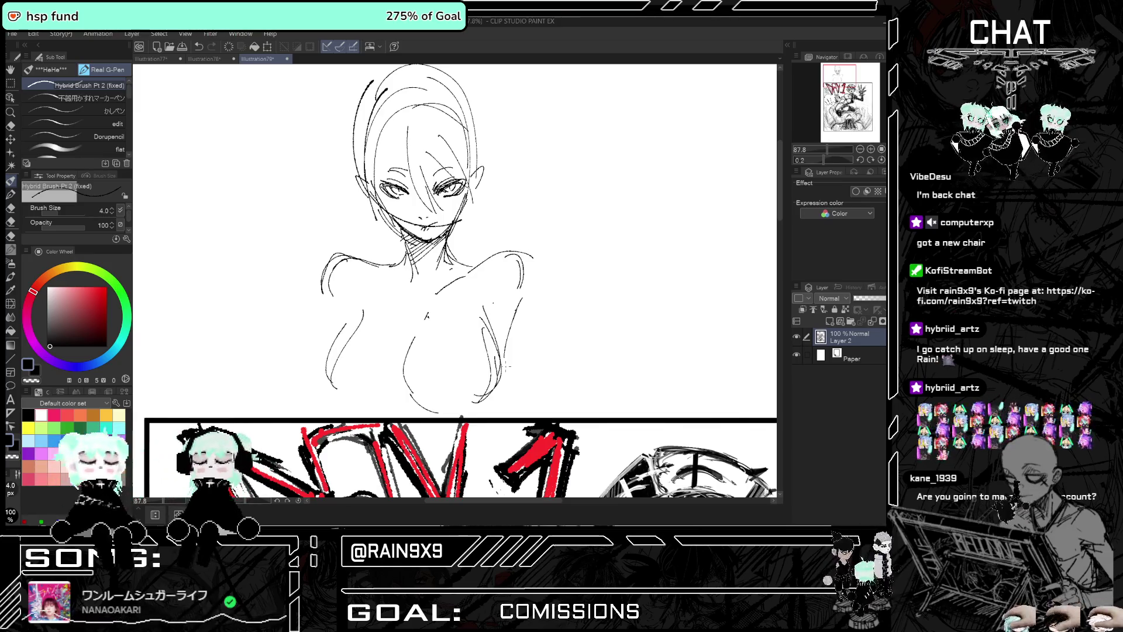
{"action": "left_click_drag", "start_coordinate": [477, 270], "coordinate": [518, 255]}
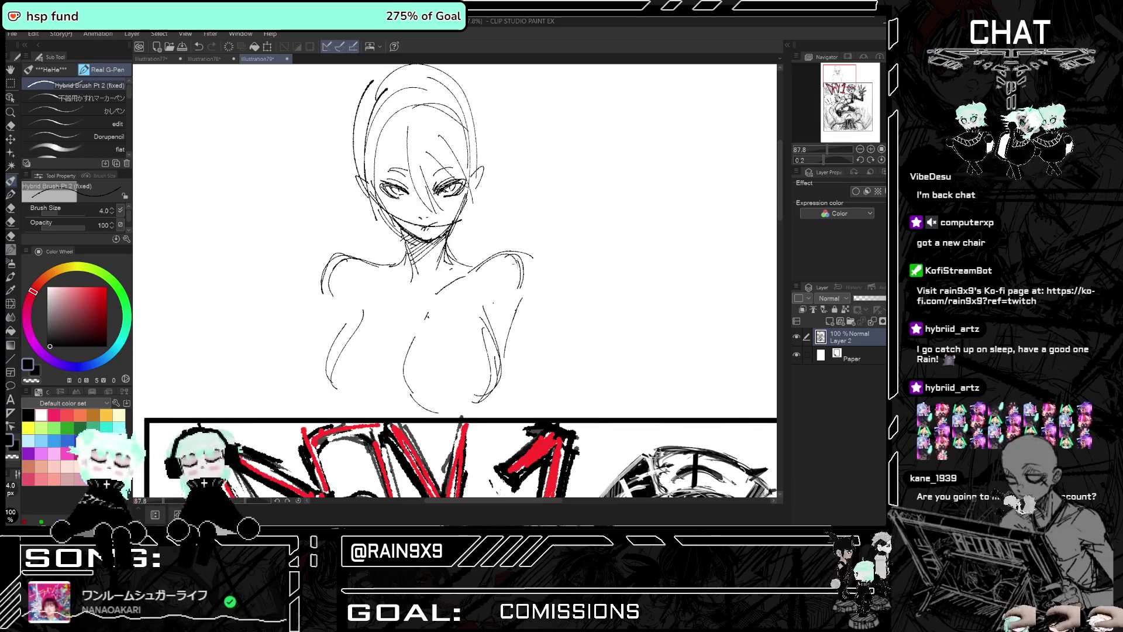
{"action": "left_click_drag", "start_coordinate": [369, 267], "coordinate": [398, 288]}
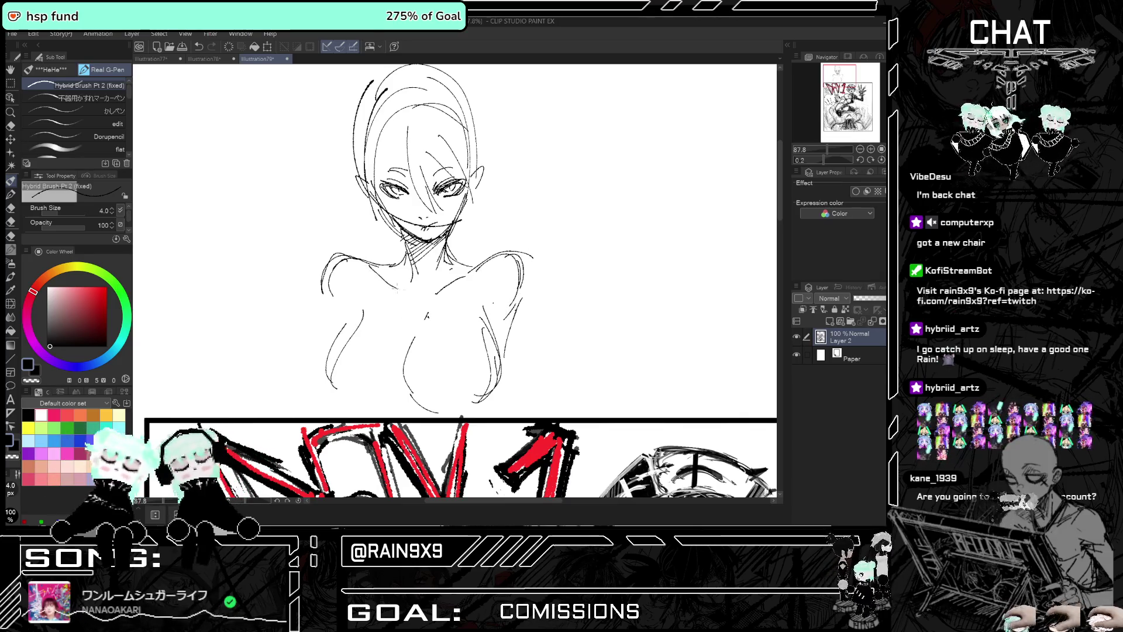
{"action": "key", "text": "ctrl+minus"}
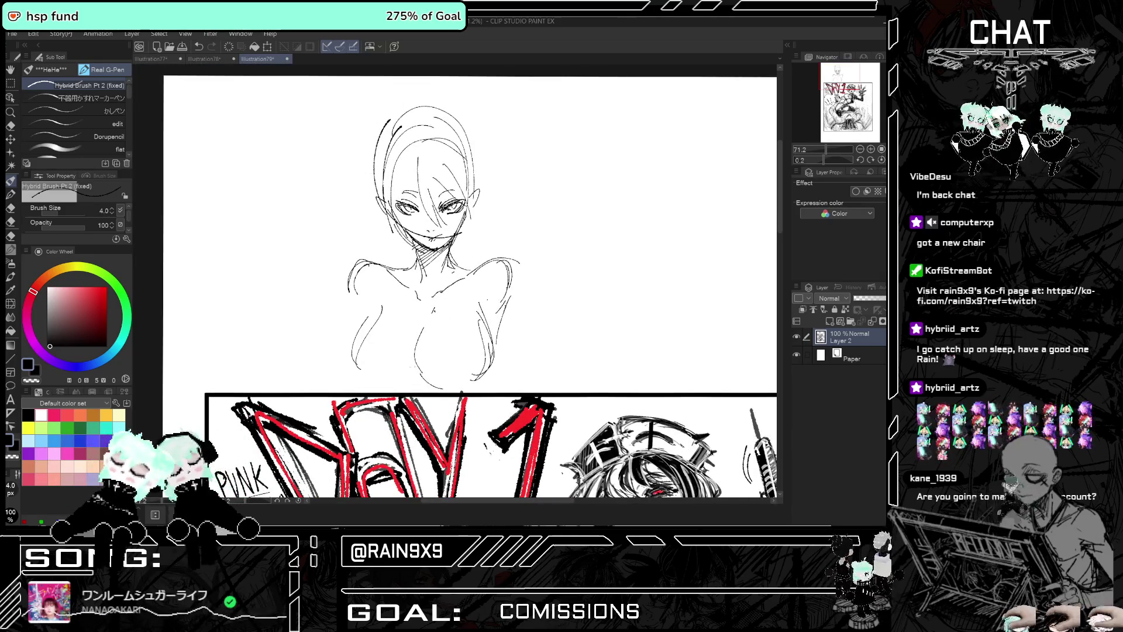
Draw a line down the torso centre and rough in the collar left of the neck
{"action": "mouse_move", "coordinate": [410, 369]}
{"action": "left_mouse_down"}
{"action": "mouse_move", "coordinate": [424, 305]}
{"action": "mouse_move", "coordinate": [414, 244]}
{"action": "mouse_move", "coordinate": [414, 254]}
{"action": "left_mouse_up"}
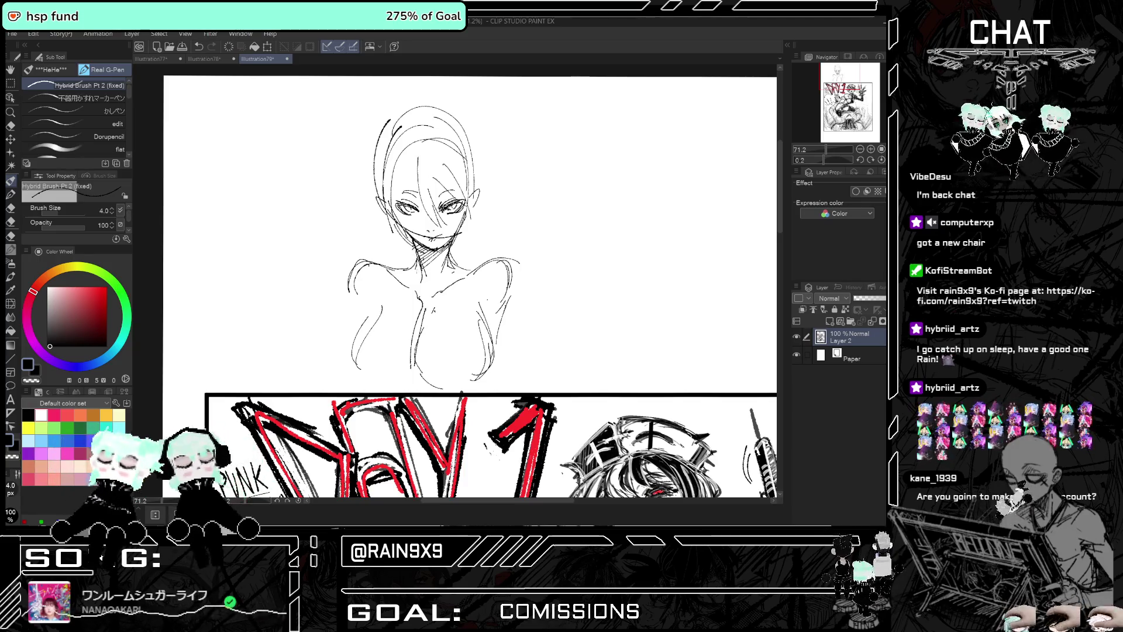
{"action": "mouse_move", "coordinate": [413, 245]}
{"action": "left_mouse_down"}
{"action": "mouse_move", "coordinate": [383, 257]}
{"action": "mouse_move", "coordinate": [409, 285]}
{"action": "left_mouse_up"}
{"action": "key", "text": "ctrl+z"}
{"action": "key", "text": "ctrl+z"}
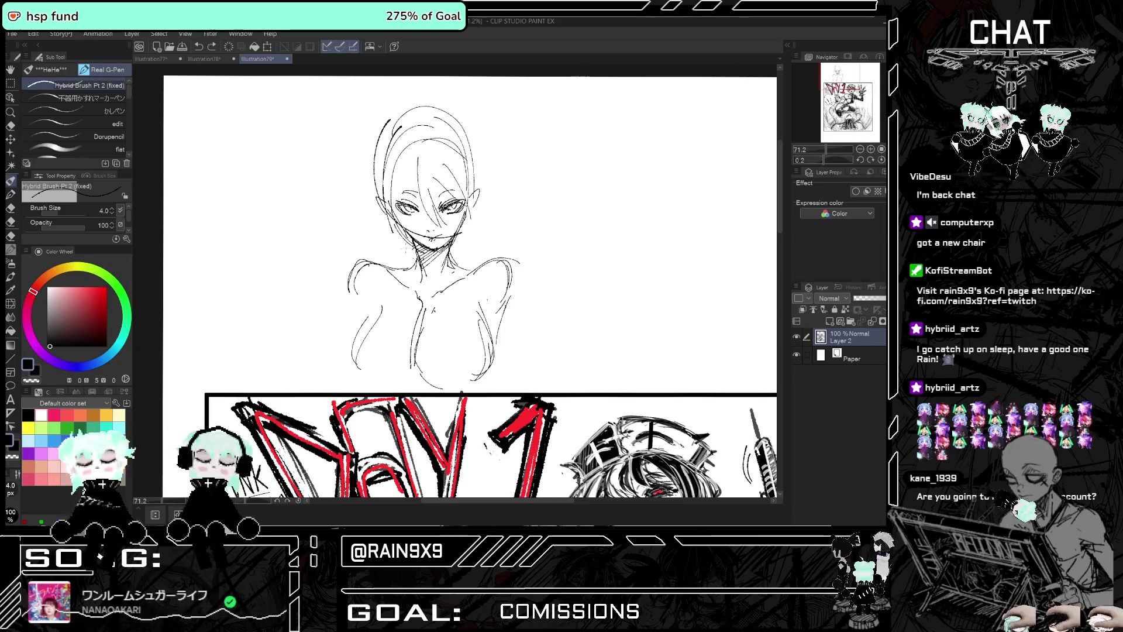
{"action": "left_click_drag", "start_coordinate": [407, 247], "coordinate": [389, 263]}
{"action": "mouse_move", "coordinate": [394, 251]}
{"action": "left_mouse_down"}
{"action": "mouse_move", "coordinate": [387, 264]}
{"action": "mouse_move", "coordinate": [408, 278]}
{"action": "mouse_move", "coordinate": [404, 298]}
{"action": "mouse_move", "coordinate": [420, 314]}
{"action": "left_mouse_up"}
{"action": "key", "text": "ctrl+z"}
{"action": "key", "text": "ctrl+z"}
{"action": "key", "text": "ctrl+z"}
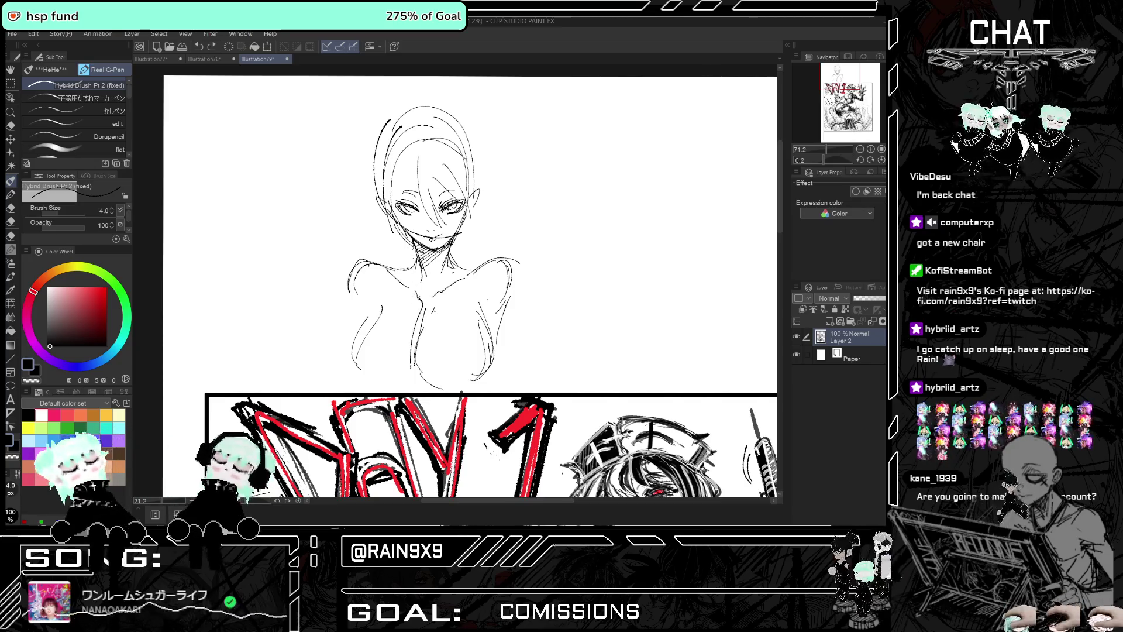
{"action": "mouse_move", "coordinate": [425, 263]}
{"action": "left_mouse_down"}
{"action": "mouse_move", "coordinate": [404, 279]}
{"action": "mouse_move", "coordinate": [426, 283]}
{"action": "left_mouse_up"}
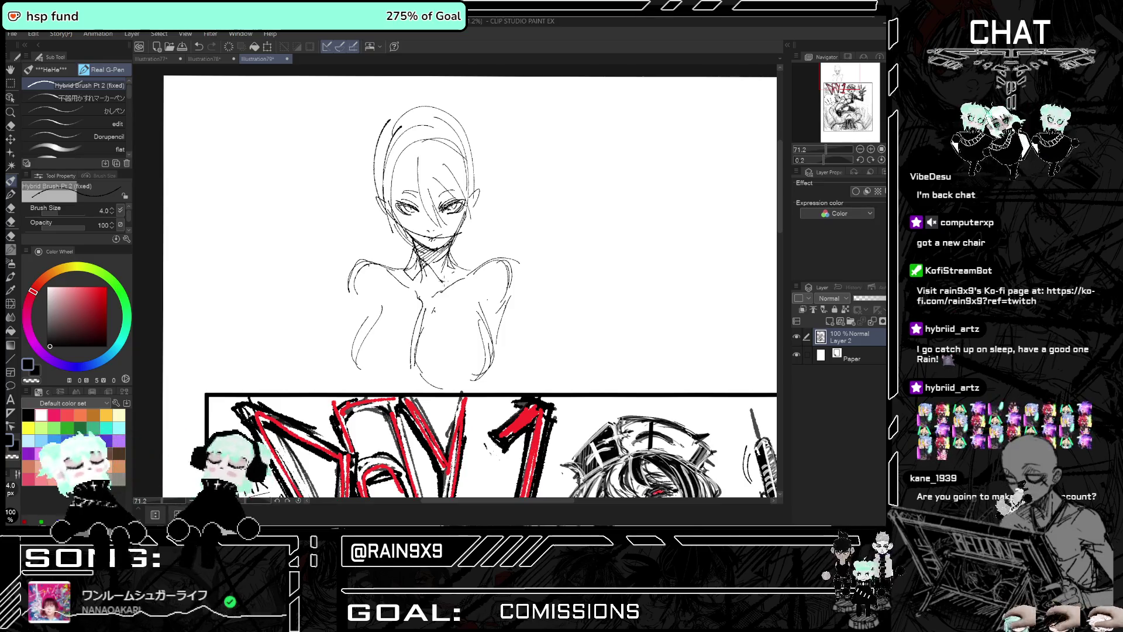
Draw the shirt's centre front line and lines along both sides of the torso
{"action": "left_click_drag", "start_coordinate": [429, 292], "coordinate": [410, 375]}
{"action": "left_click_drag", "start_coordinate": [420, 316], "coordinate": [413, 389]}
{"action": "mouse_move", "coordinate": [385, 307]}
{"action": "left_mouse_down"}
{"action": "mouse_move", "coordinate": [358, 350]}
{"action": "mouse_move", "coordinate": [359, 379]}
{"action": "left_mouse_up"}
{"action": "left_click_drag", "start_coordinate": [482, 306], "coordinate": [467, 380]}
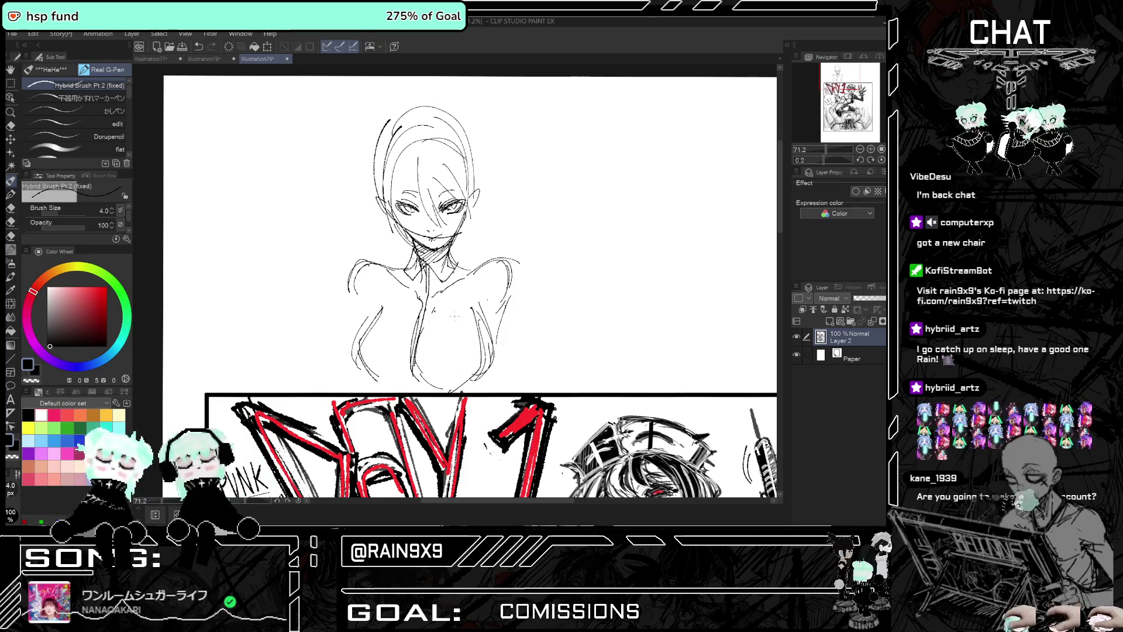
{"action": "left_click", "coordinate": [10, 125]}
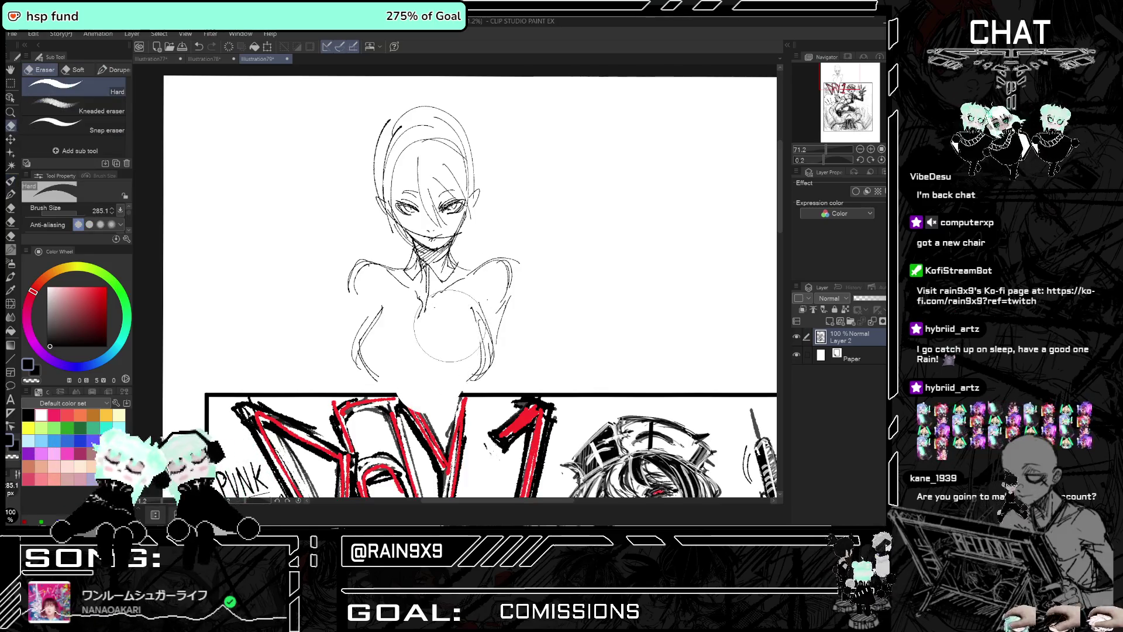
Shrink the eraser and remove the lower right torso stroke and the neck hatching
{"action": "left_click", "coordinate": [72, 214]}
{"action": "left_click", "coordinate": [67, 214]}
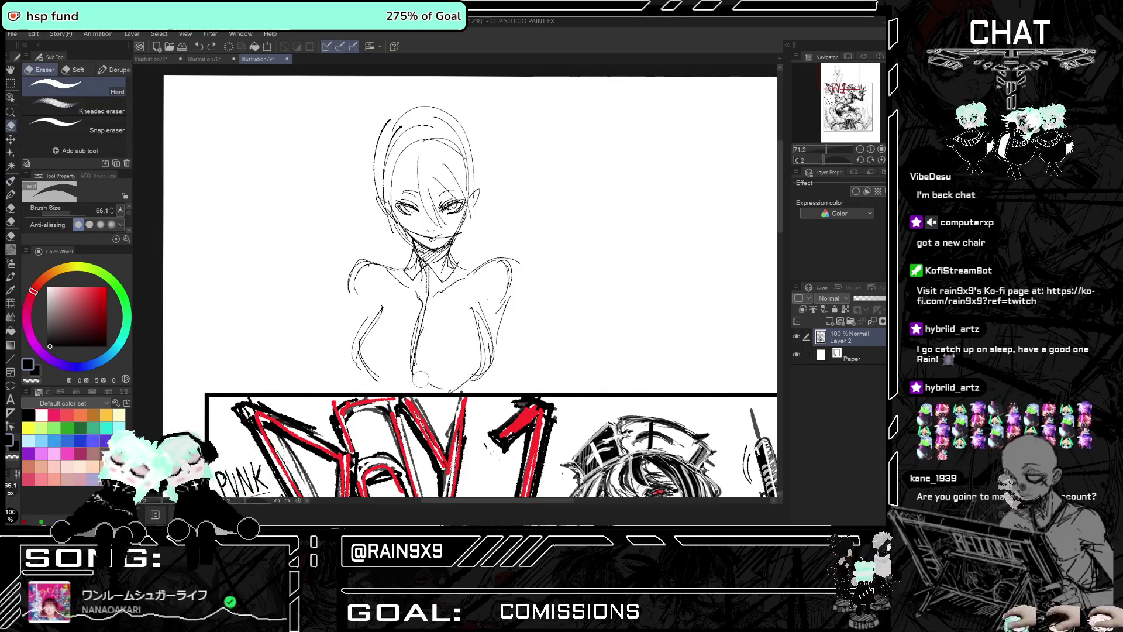
{"action": "left_click_drag", "start_coordinate": [471, 319], "coordinate": [468, 302]}
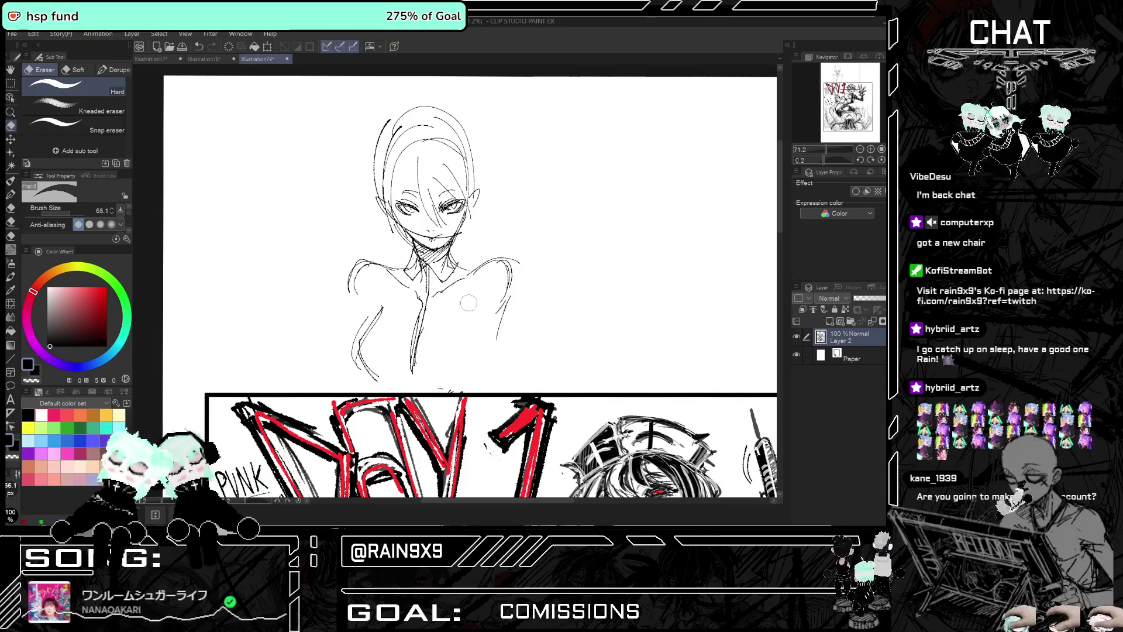
{"action": "left_click", "coordinate": [65, 214]}
{"action": "left_click_drag", "start_coordinate": [417, 267], "coordinate": [442, 261]}
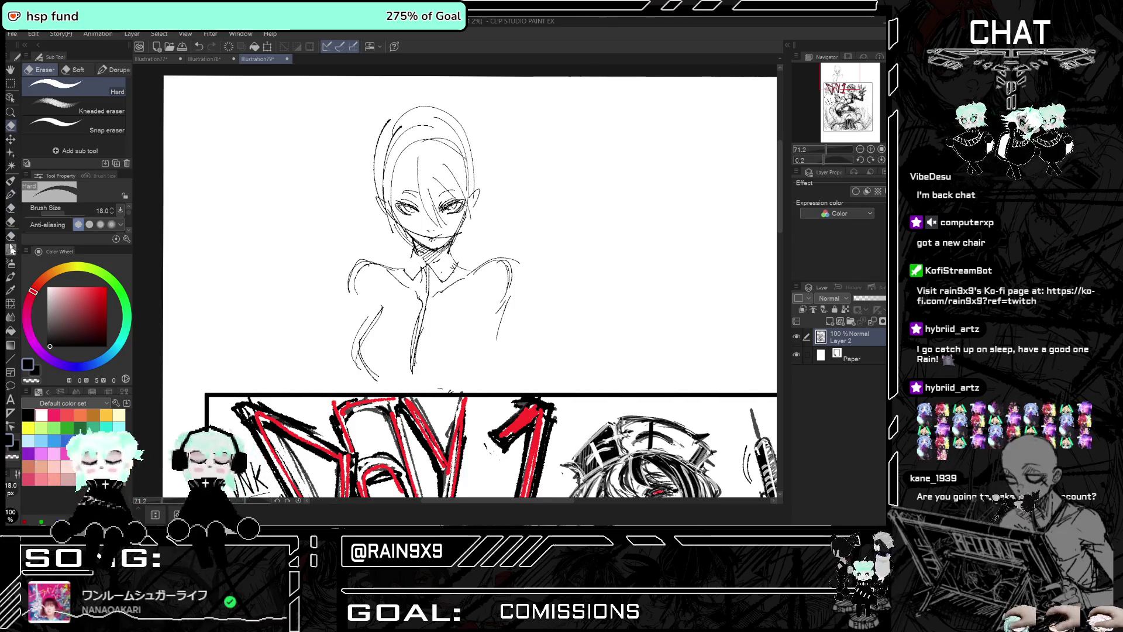
{"action": "left_click", "coordinate": [11, 182]}
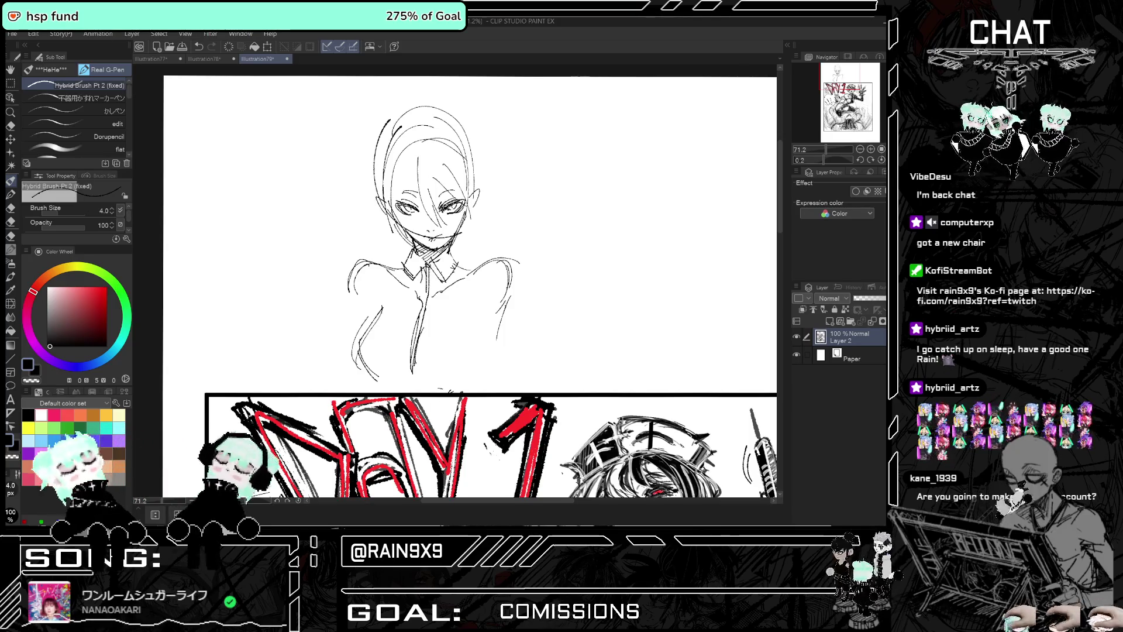
Draw two shirt buttons on the centre line, then rough in the arms, sides and left chest
{"action": "left_click_drag", "start_coordinate": [429, 292], "coordinate": [410, 382]}
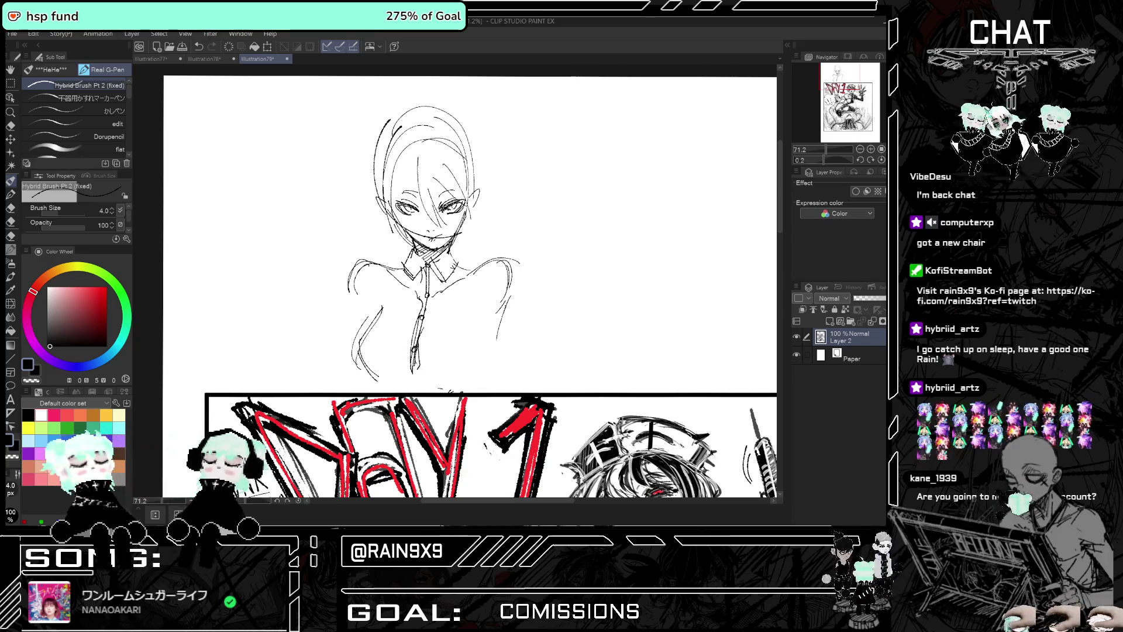
{"action": "left_click_drag", "start_coordinate": [383, 304], "coordinate": [360, 360]}
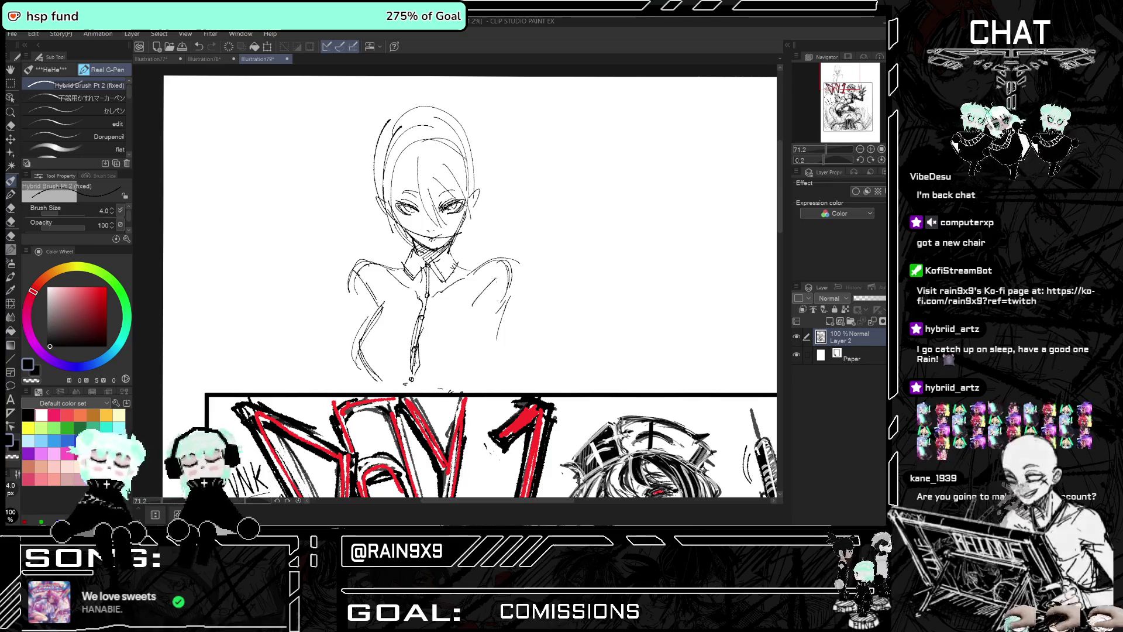
{"action": "left_click_drag", "start_coordinate": [505, 287], "coordinate": [495, 325]}
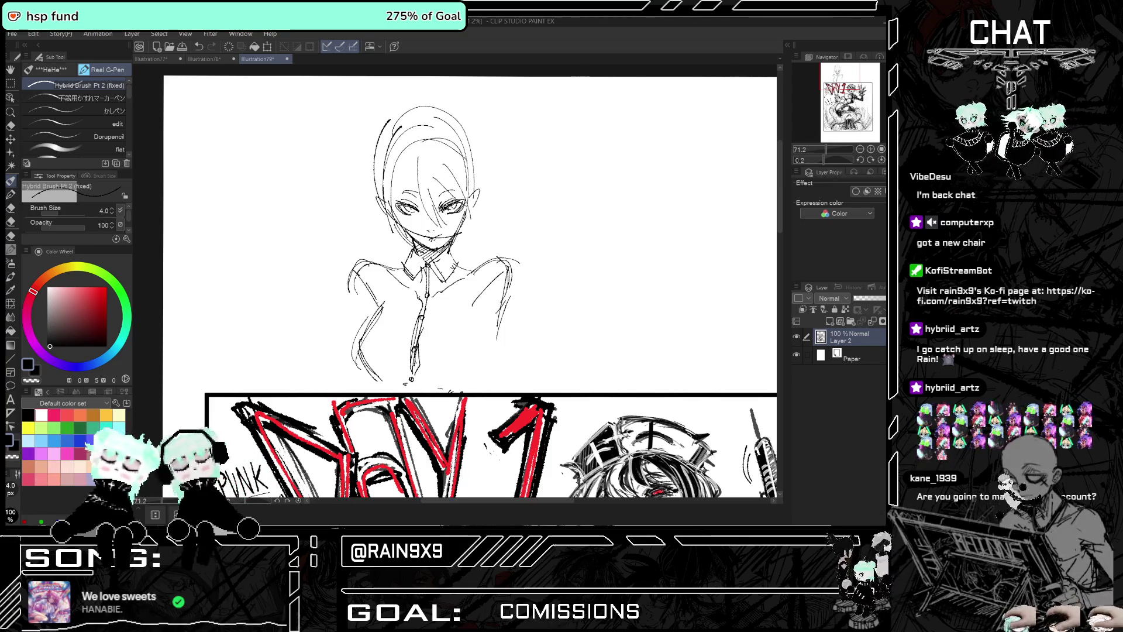
{"action": "mouse_move", "coordinate": [487, 308]}
{"action": "left_mouse_down"}
{"action": "mouse_move", "coordinate": [482, 361]}
{"action": "mouse_move", "coordinate": [461, 384]}
{"action": "mouse_move", "coordinate": [455, 370]}
{"action": "mouse_move", "coordinate": [471, 346]}
{"action": "left_mouse_up"}
{"action": "mouse_move", "coordinate": [383, 357]}
{"action": "left_mouse_down"}
{"action": "mouse_move", "coordinate": [370, 378]}
{"action": "mouse_move", "coordinate": [365, 357]}
{"action": "left_mouse_up"}
{"action": "left_click_drag", "start_coordinate": [382, 312], "coordinate": [366, 336]}
{"action": "left_click_drag", "start_coordinate": [391, 260], "coordinate": [379, 266]}
{"action": "left_click_drag", "start_coordinate": [365, 264], "coordinate": [354, 315]}
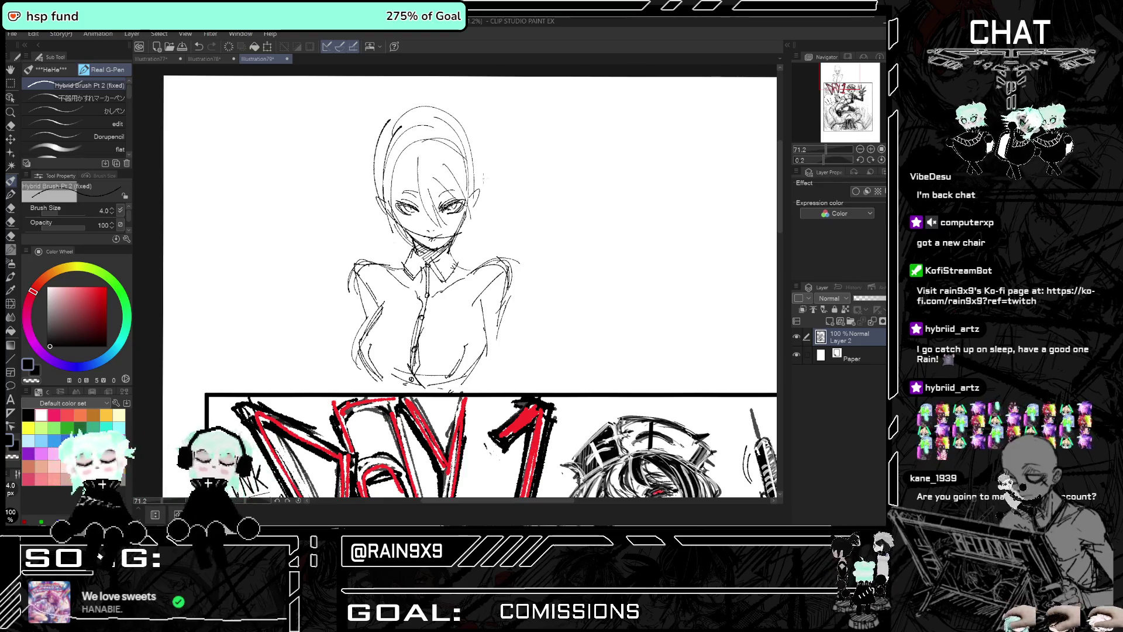
Add three hair strands falling over the face
{"action": "left_click_drag", "start_coordinate": [408, 188], "coordinate": [399, 234]}
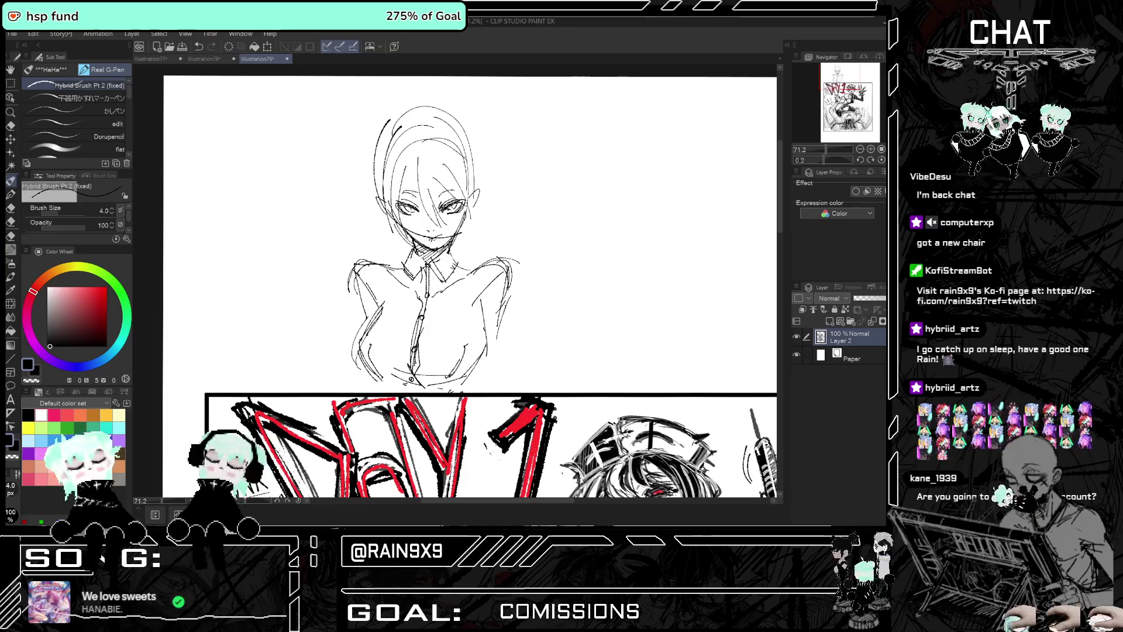
{"action": "left_click_drag", "start_coordinate": [408, 166], "coordinate": [399, 225]}
{"action": "mouse_move", "coordinate": [464, 192]}
{"action": "left_mouse_down"}
{"action": "mouse_move", "coordinate": [451, 254]}
{"action": "mouse_move", "coordinate": [456, 234]}
{"action": "left_mouse_up"}
{"action": "scroll", "coordinate": [415, 242], "scroll_direction": "down", "scroll_amount": 1}
{"action": "scroll", "coordinate": [416, 242], "scroll_direction": "down", "scroll_amount": 1}
{"action": "scroll", "coordinate": [417, 162], "scroll_direction": "up", "scroll_amount": 2}
{"action": "scroll", "coordinate": [417, 162], "scroll_direction": "down", "scroll_amount": 1}
{"action": "scroll", "coordinate": [417, 162], "scroll_direction": "up", "scroll_amount": 2}
{"action": "key", "text": "m"}
{"action": "scroll", "coordinate": [417, 163], "scroll_direction": "up", "scroll_amount": 2}
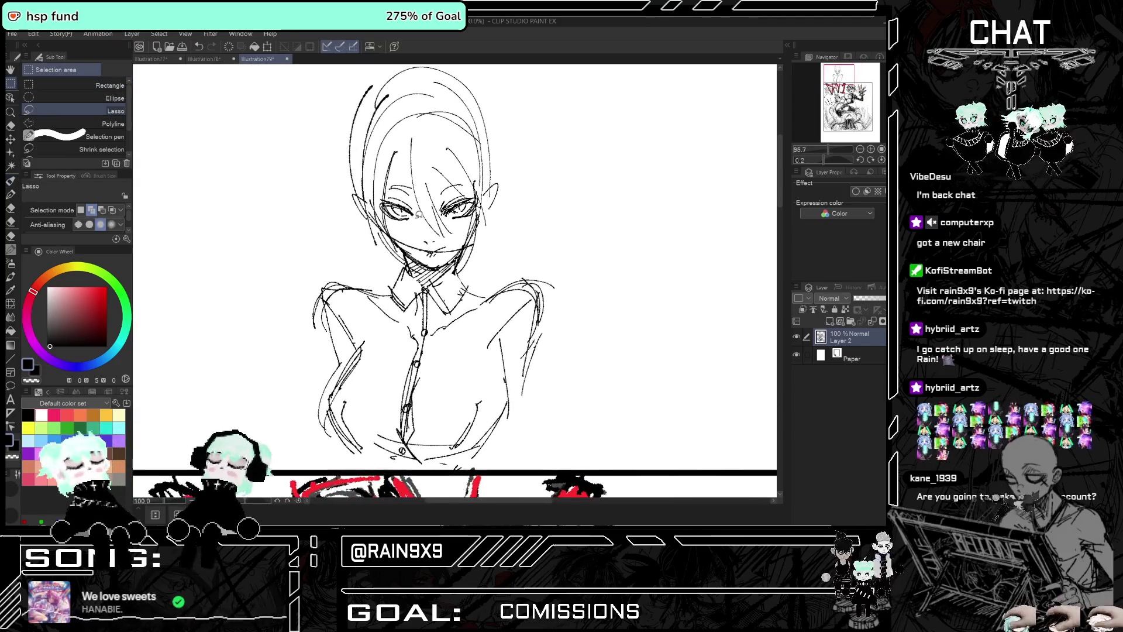
{"action": "left_click_drag", "start_coordinate": [383, 186], "coordinate": [413, 228]}
{"action": "left_click", "coordinate": [389, 245]}
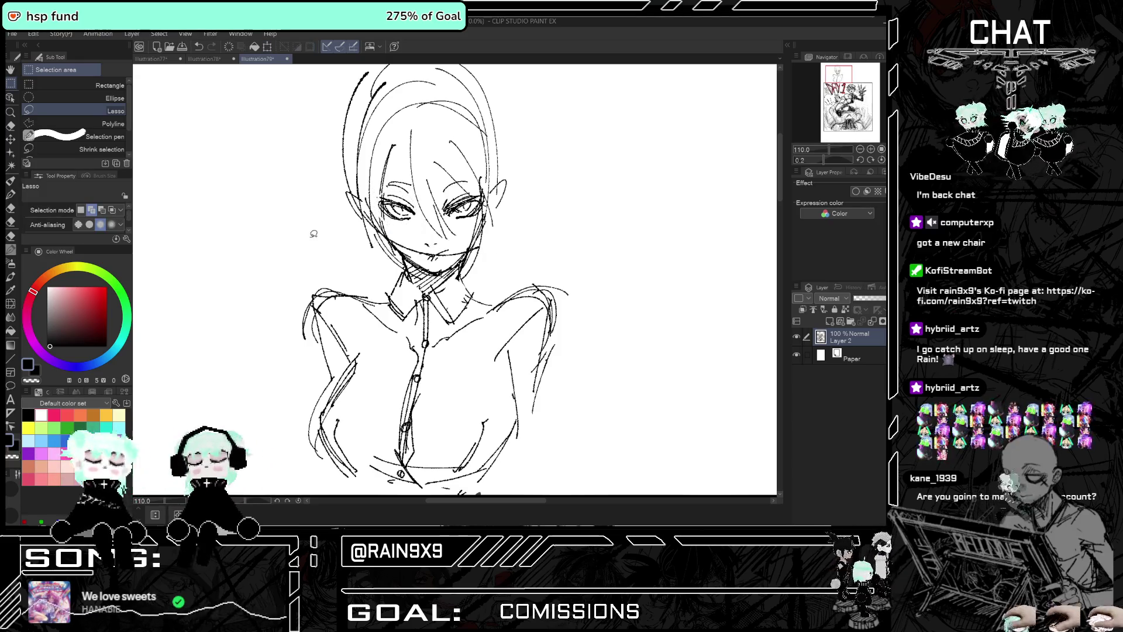
{"action": "key", "text": "p"}
{"action": "scroll", "coordinate": [418, 209], "scroll_direction": "up", "scroll_amount": 1}
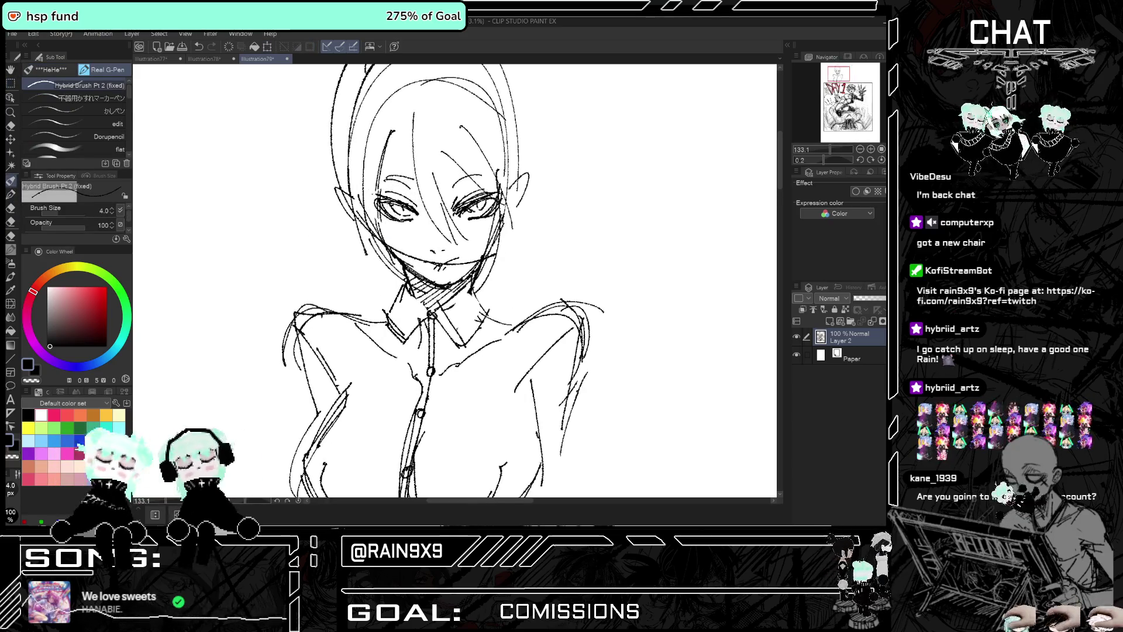